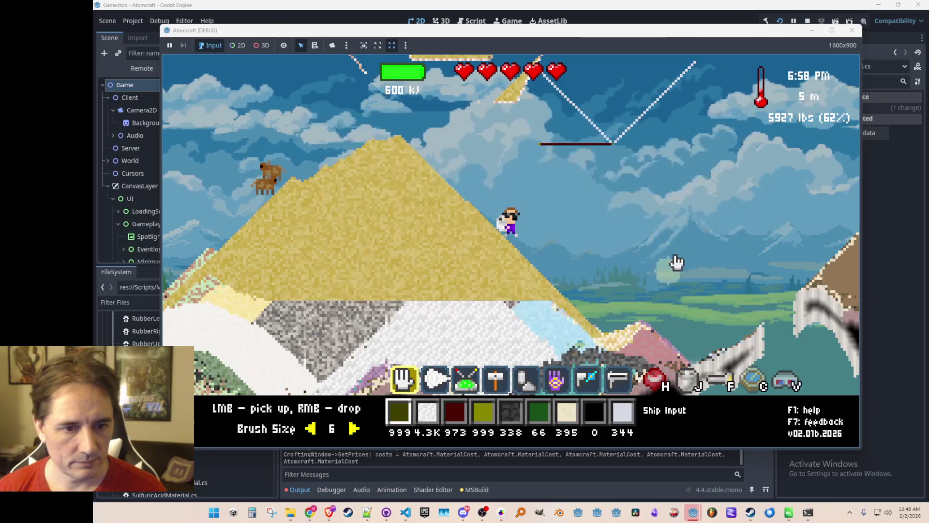
Assign the 128 Ship Output pixels to hotbar slot 2 using the inventory's 'ship' filter
key("2")
key("e")
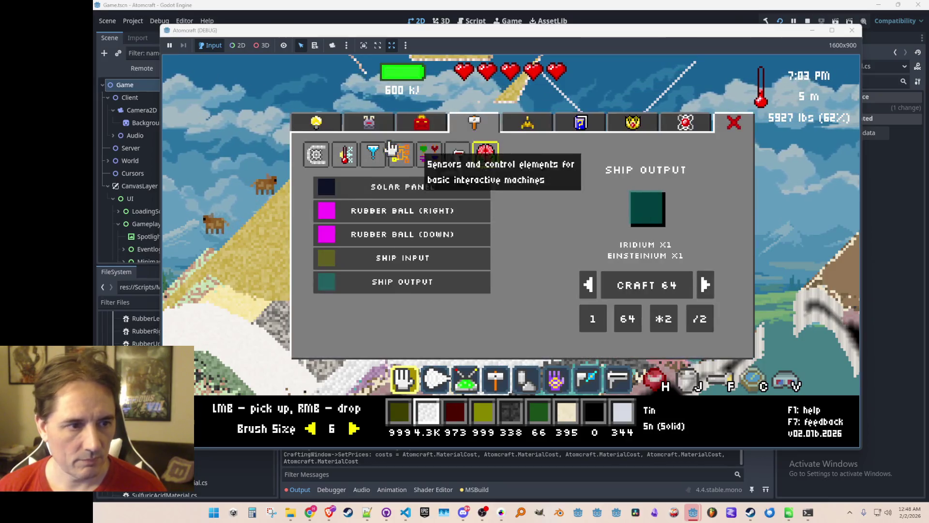
left_click(359, 127)
type("ship")
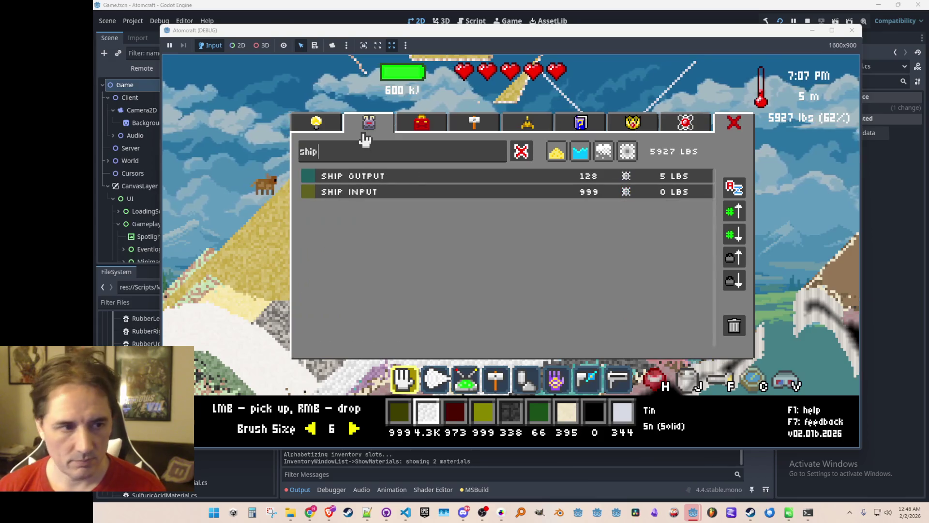
left_click(438, 179)
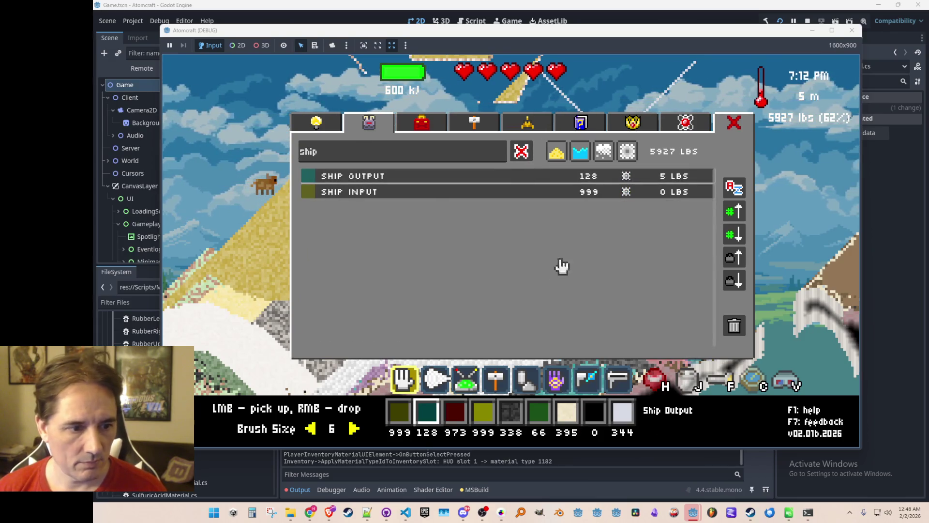
key("Escape")
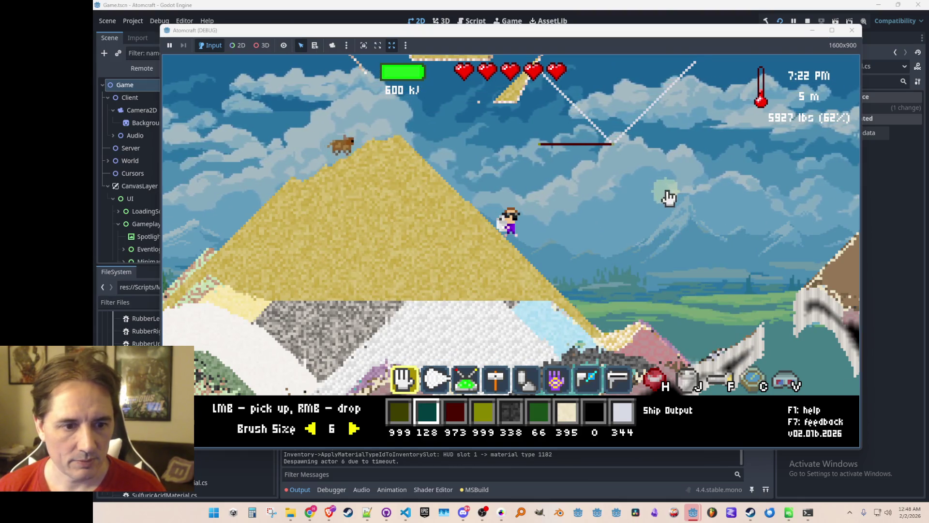
Climb the pyramid, select empty slot 8, and take the Pentlandite Powder out of the funnel
key("a")
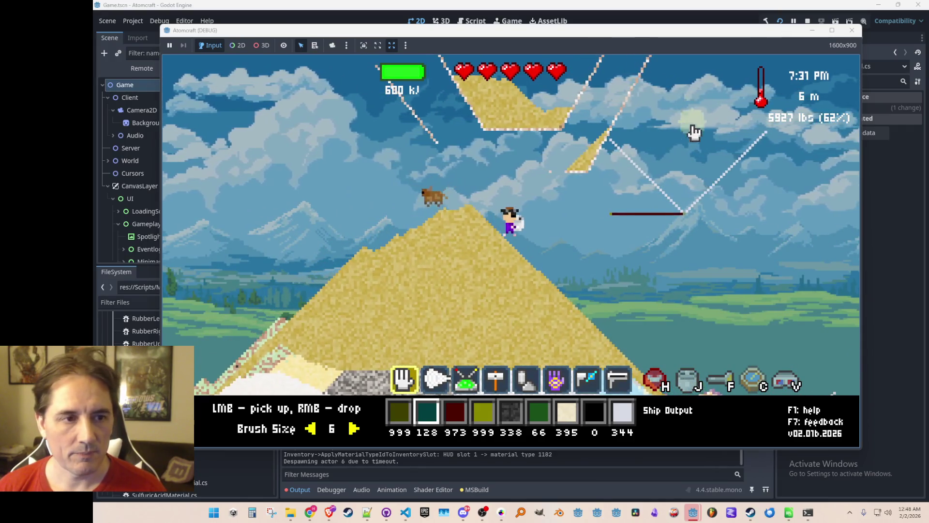
key("space")
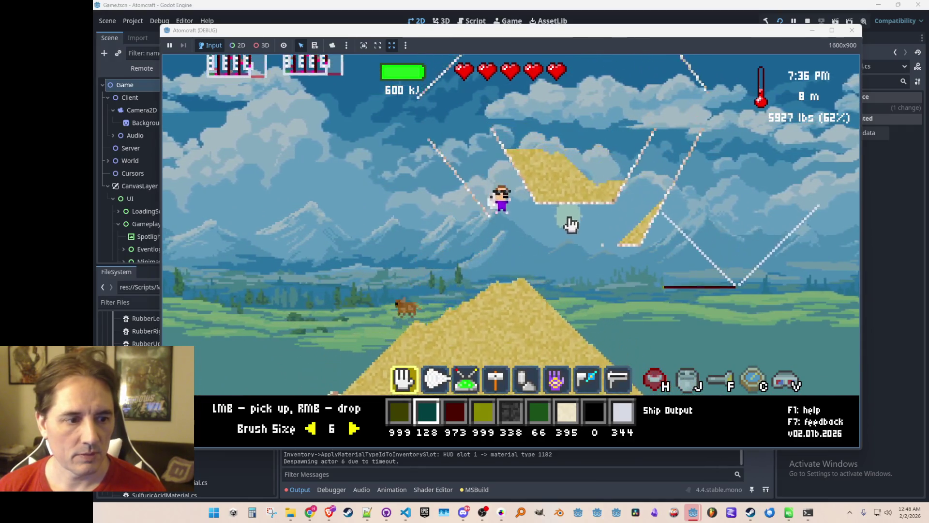
key("6")
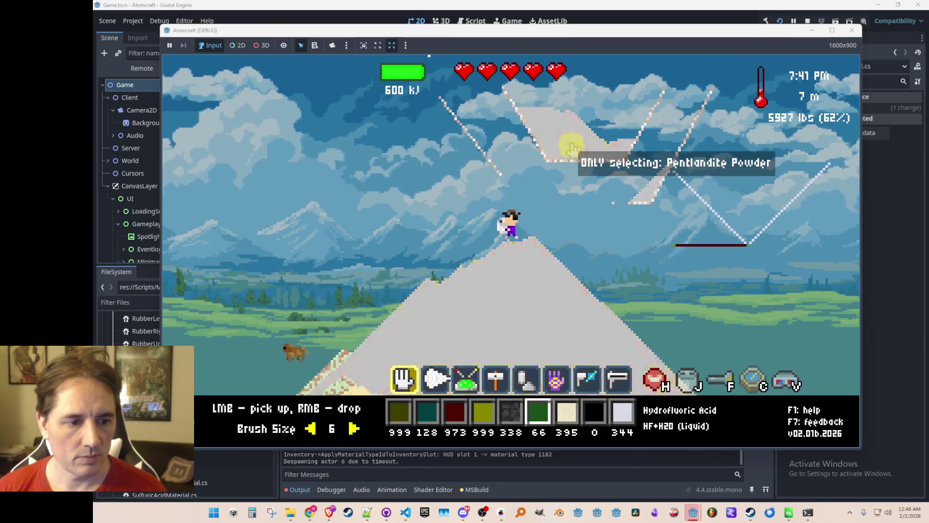
key("8")
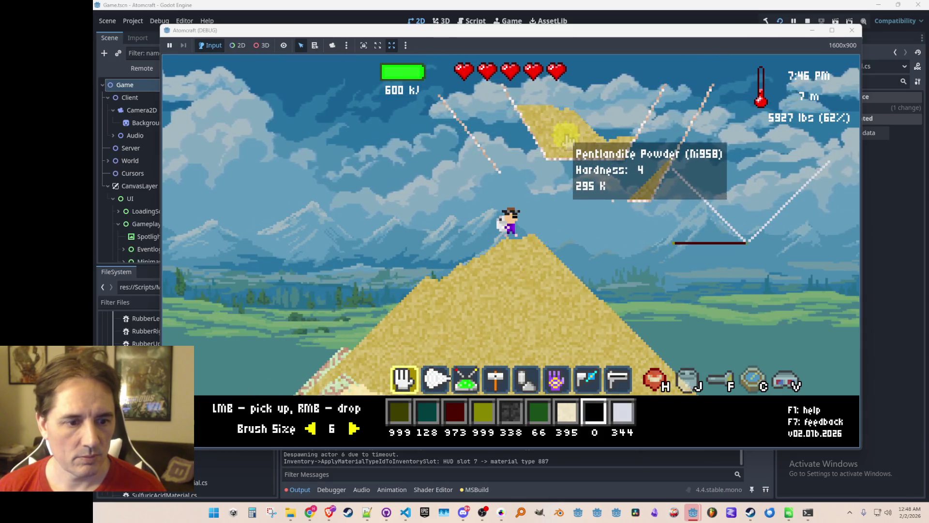
left_click(565, 137)
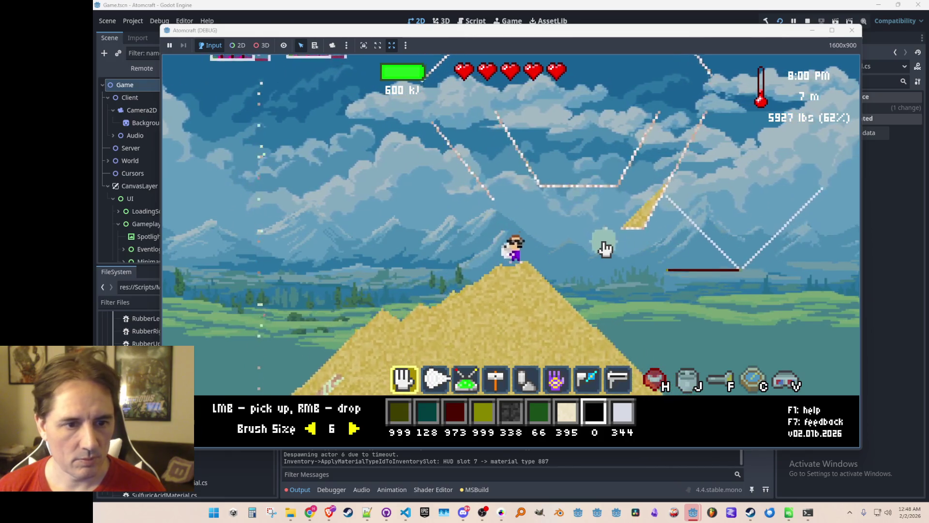
Fly the character up from the pyramid to about 9 m
key("a")
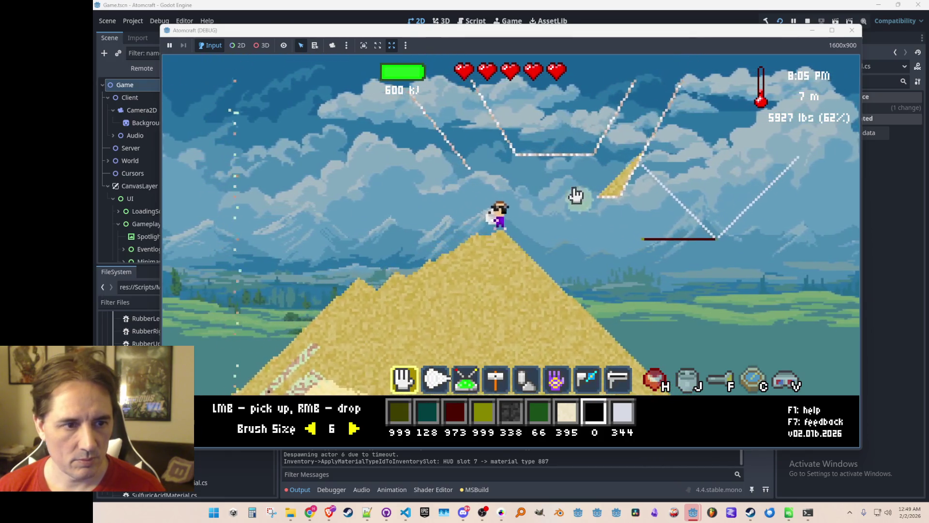
key("d")
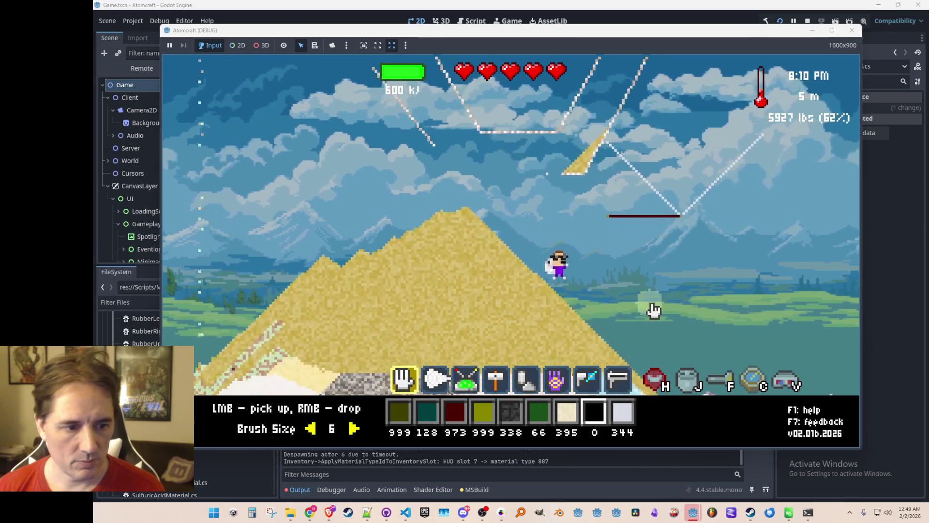
scroll(648, 308, "up", 4)
scroll(651, 311, "up", 2)
key("a")
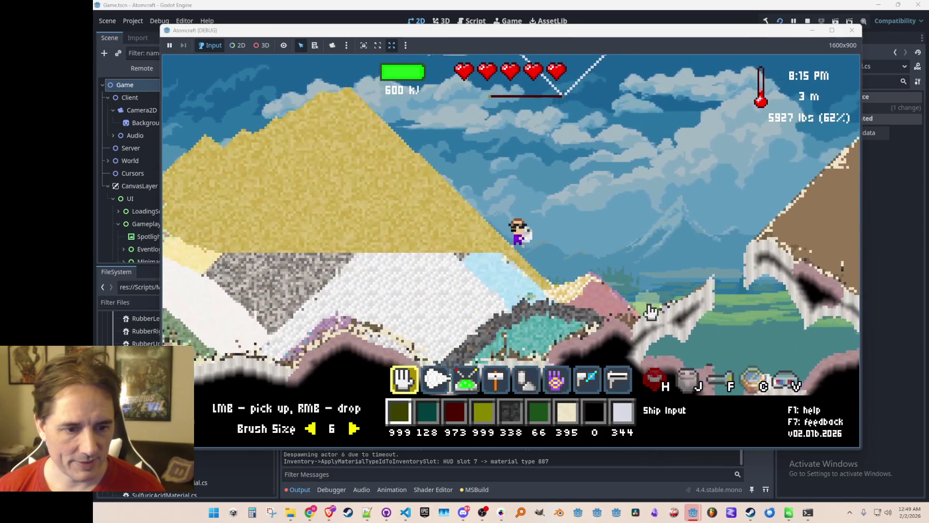
key("w")
key("a")
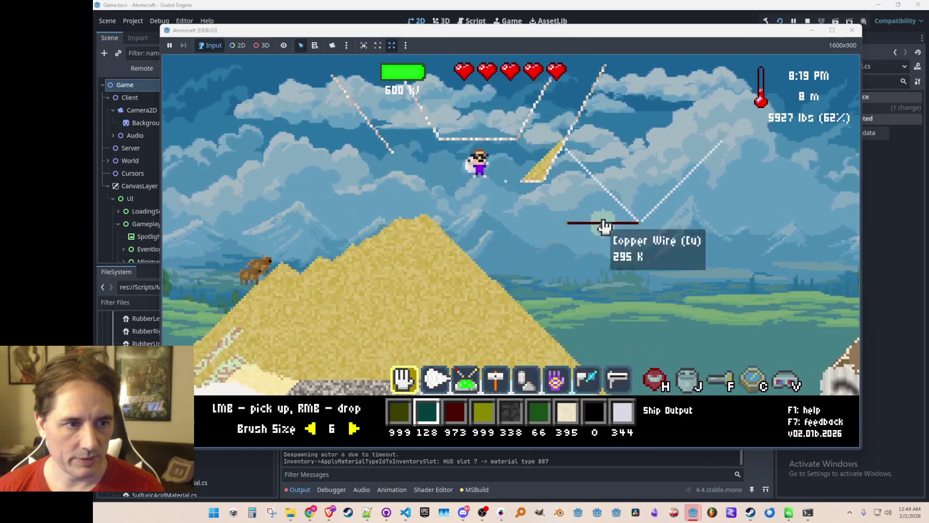
key("w")
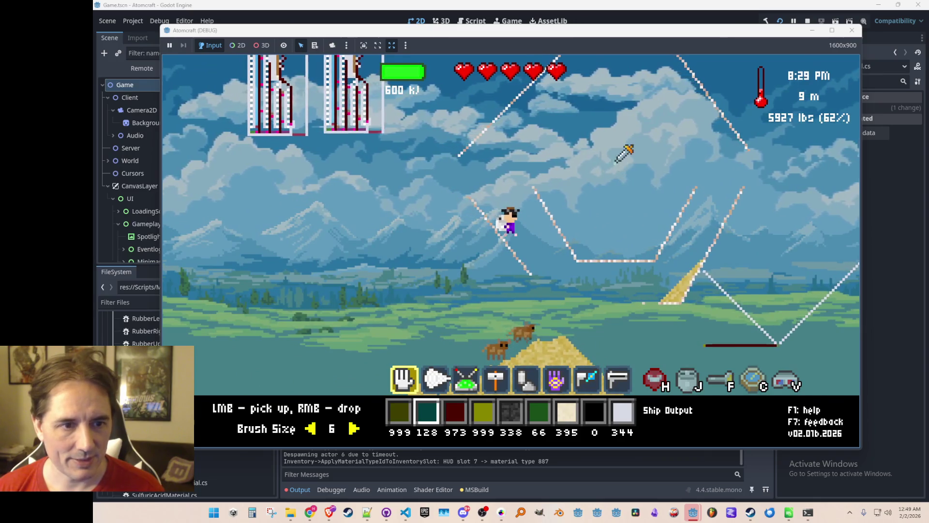
Place a Ship Output pixel in the sky with the hammer
key("2")
key("4")
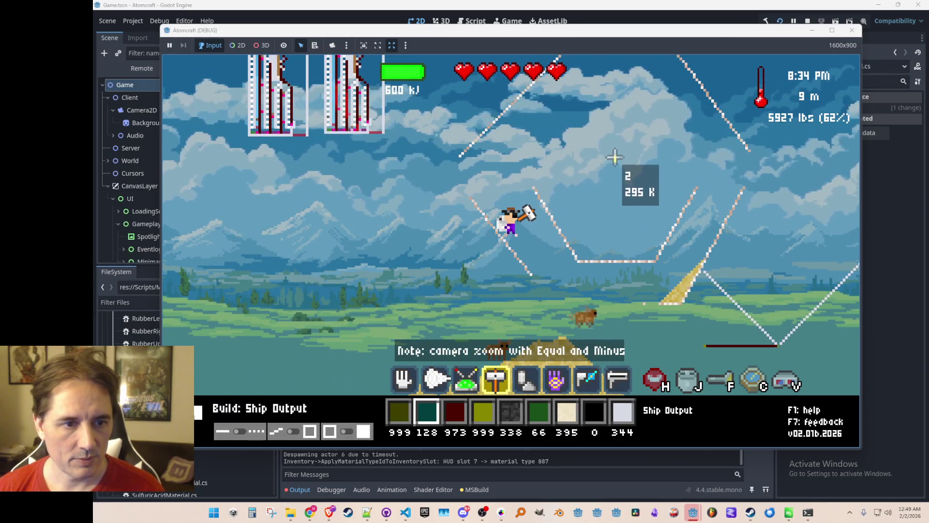
left_click(615, 148)
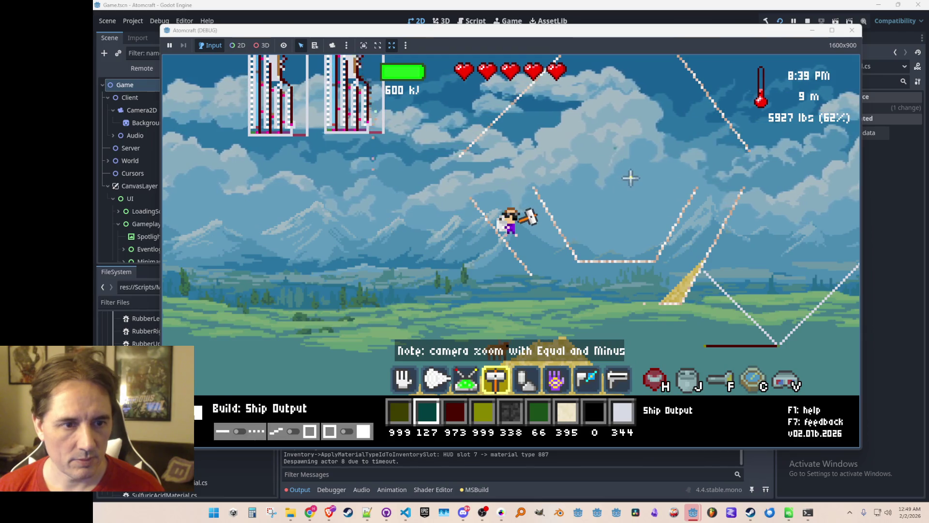
Select Ceramic, zoom the camera in, and place a Ceramic Wall block right of the character
scroll(615, 160, "down", 1)
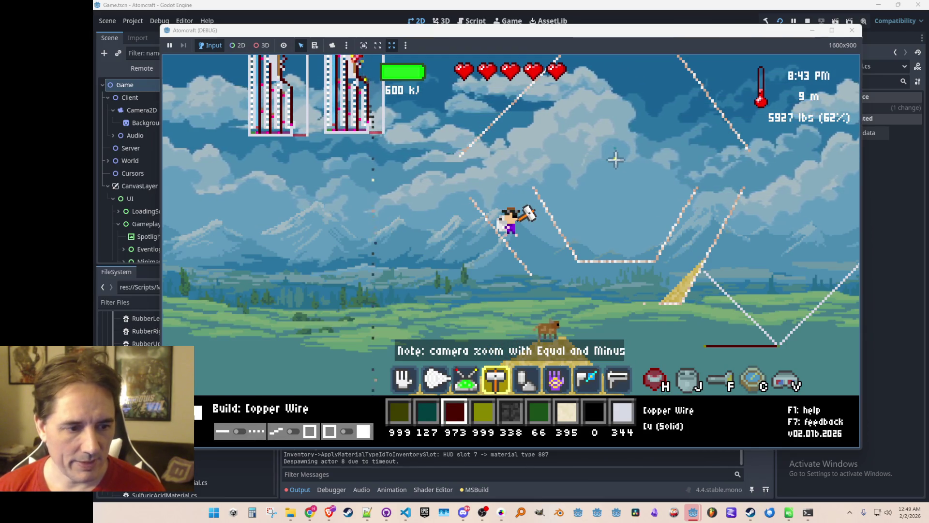
scroll(616, 160, "down", 1)
scroll(616, 160, "down", 1)
scroll(616, 159, "down", 1)
scroll(616, 159, "down", 1)
scroll(616, 160, "up", 1)
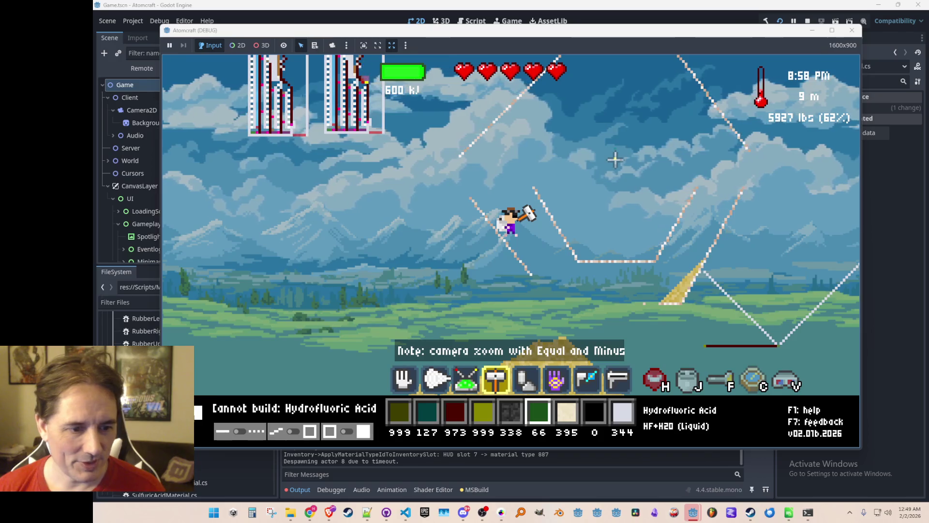
scroll(572, 178, "down", 3)
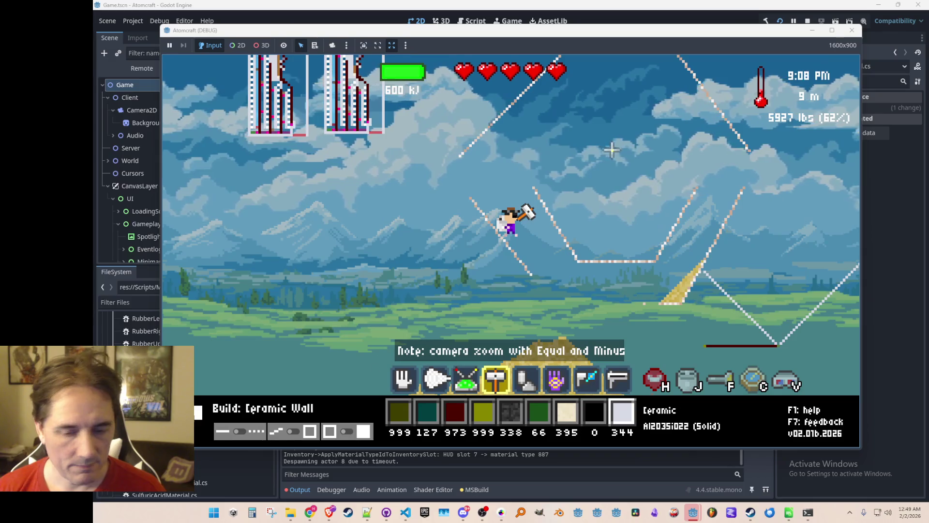
key("equal")
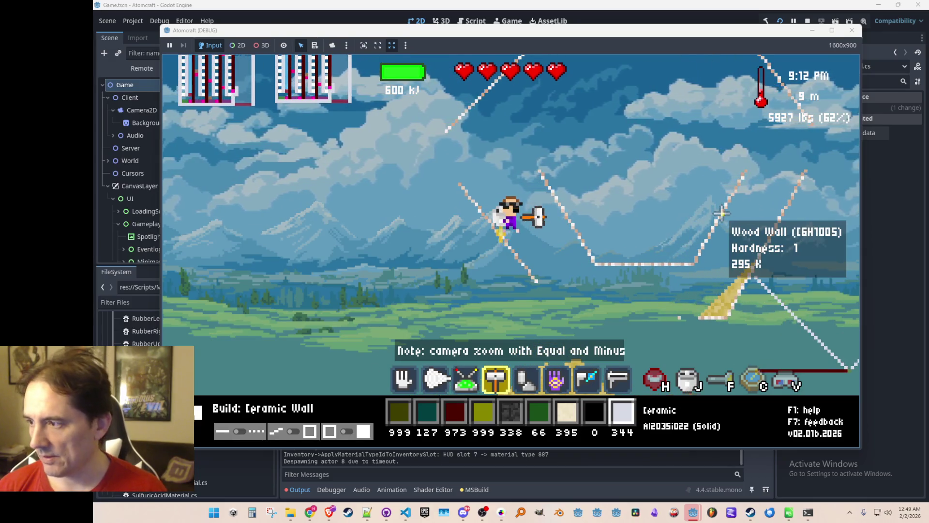
key("equal")
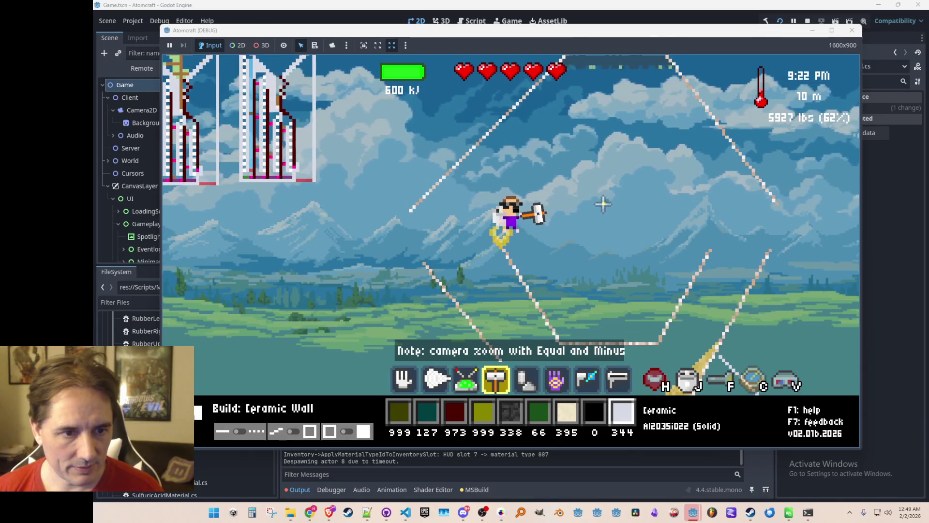
left_click(603, 199)
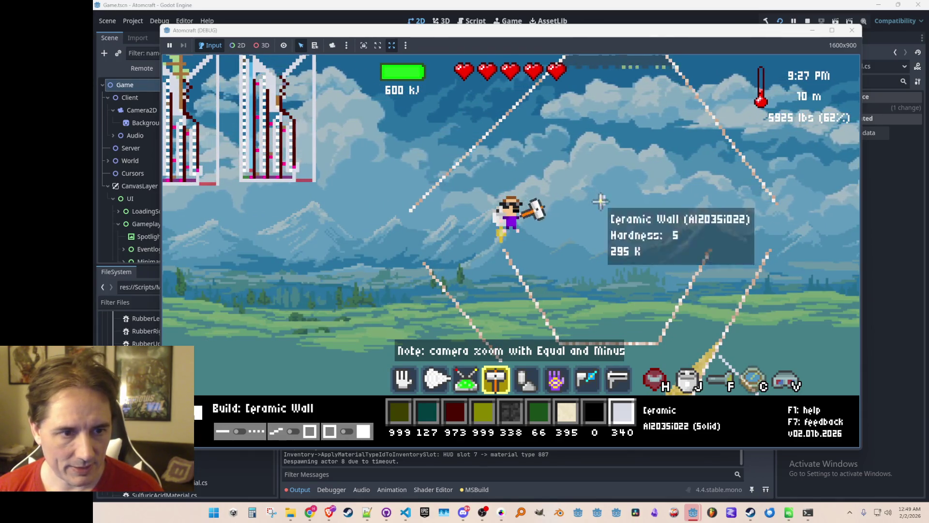
Add another Ceramic Wall block, then show the character's equipment and item grid
scroll(616, 229, "up", 3)
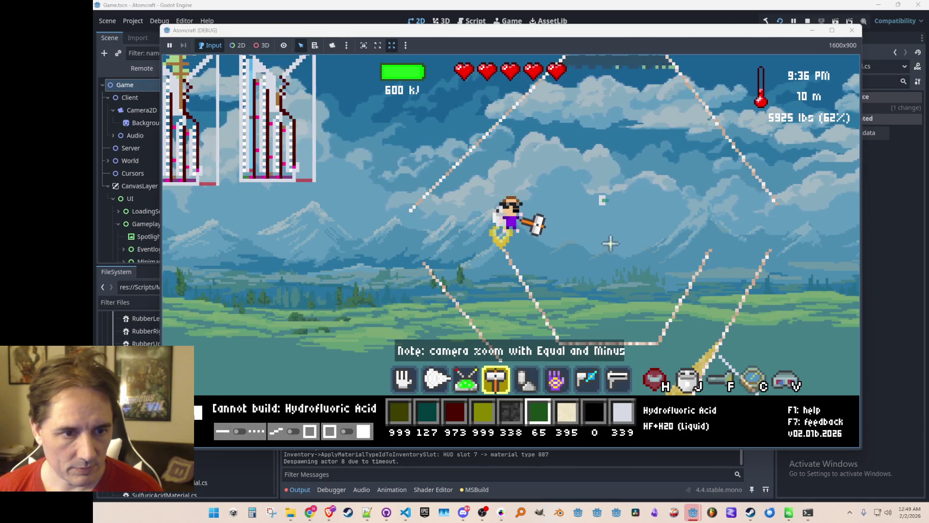
scroll(607, 199, "down", 3)
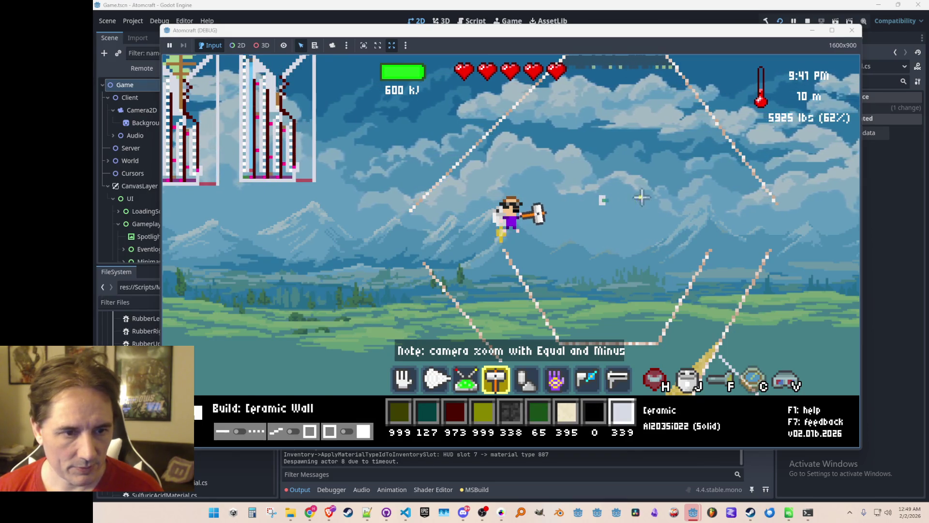
left_click(606, 199)
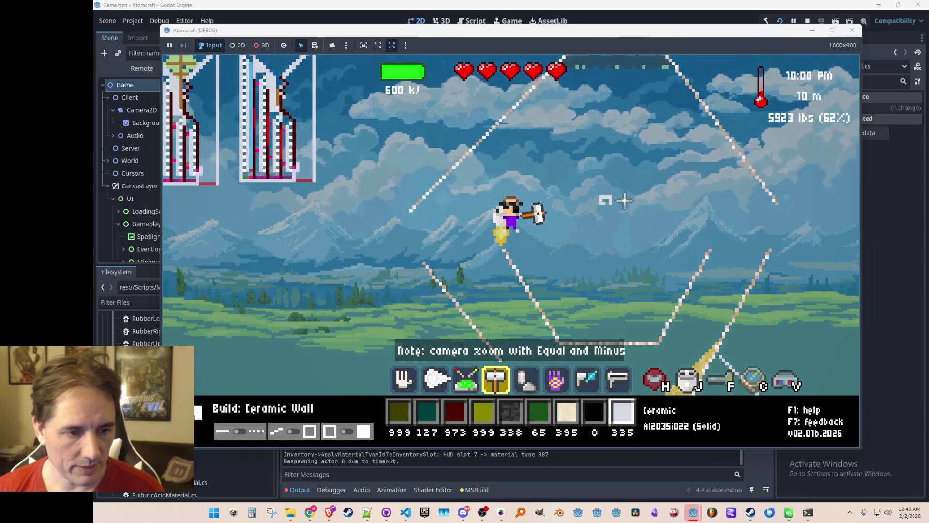
key("i")
left_click(411, 124)
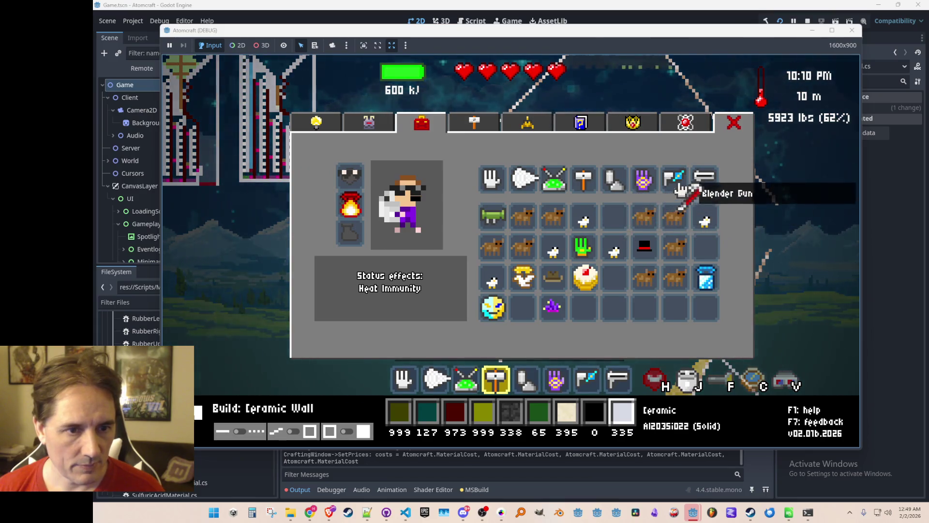
Close the inventory and lay copper wire pixels along the mid-air ceramic block
key("i")
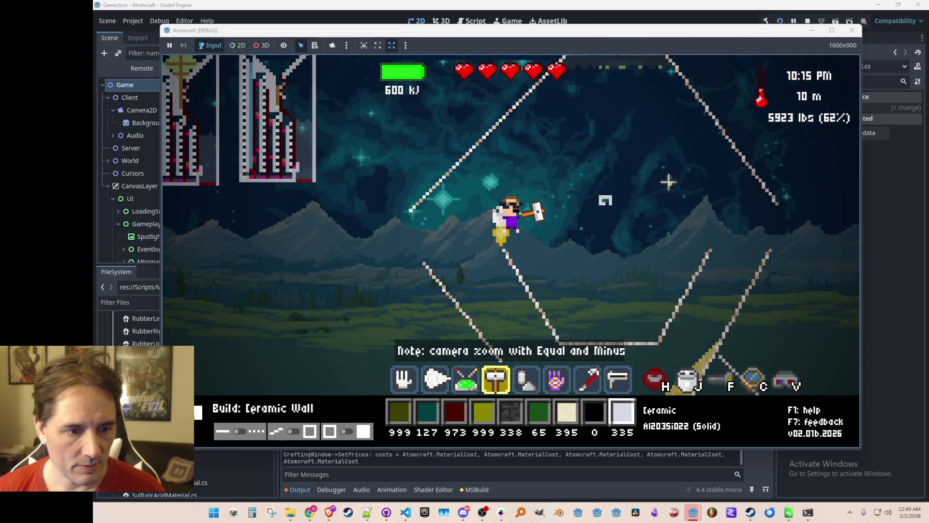
scroll(604, 200, "down", 3)
left_click(616, 196)
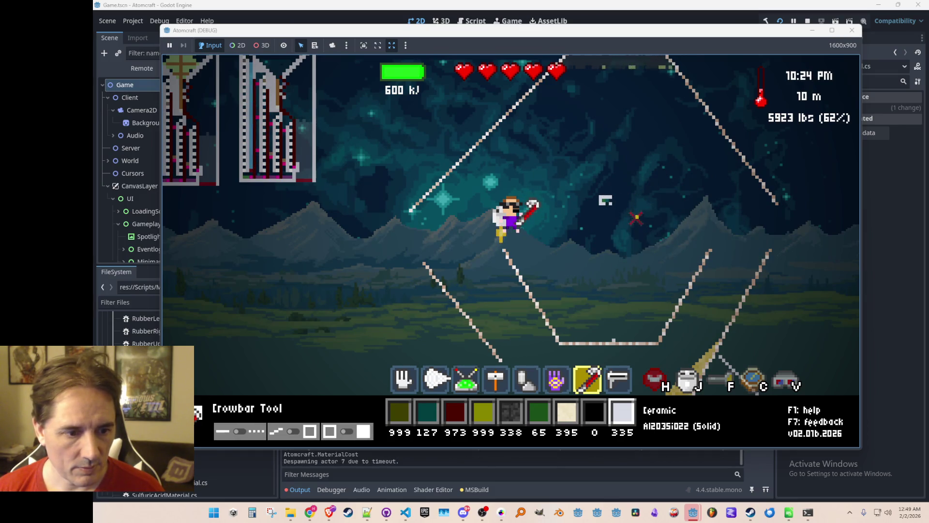
scroll(636, 218, "up", 2)
scroll(630, 217, "down", 1)
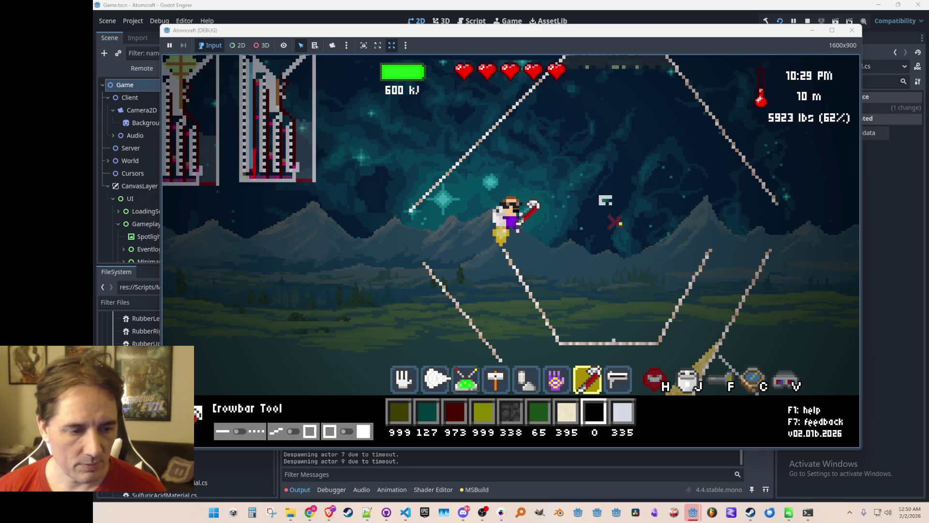
scroll(614, 221, "up", 5)
scroll(626, 233, "up", 3)
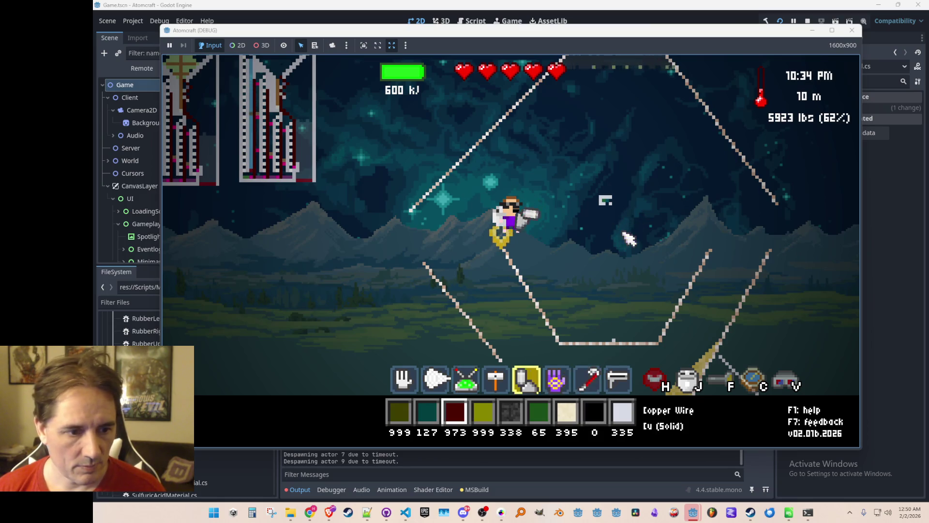
left_click(611, 195)
mouse_move(598, 194)
left_click_drag(599, 195, 597, 195)
left_click(598, 197)
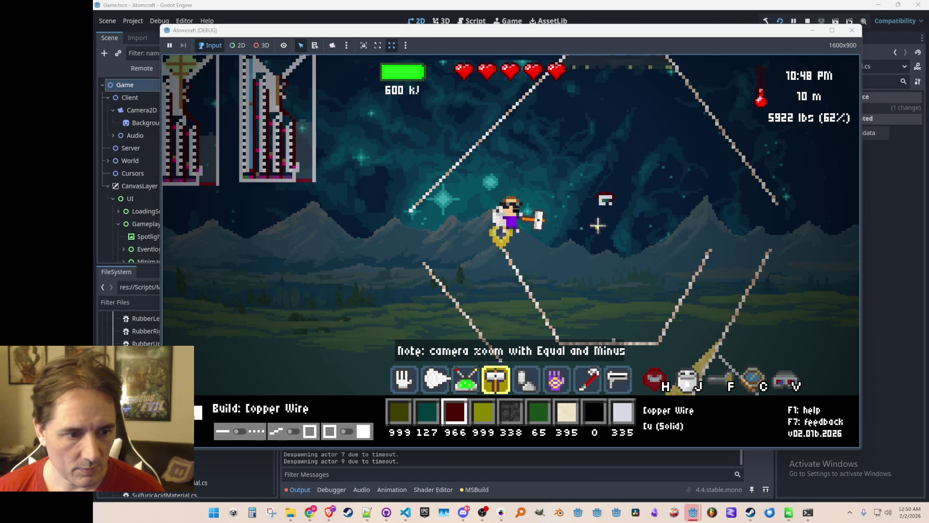
Place a Switch beside the block, remove the lower beam's ceramic bump, and turn the switch on
key("4")
left_click(594, 198)
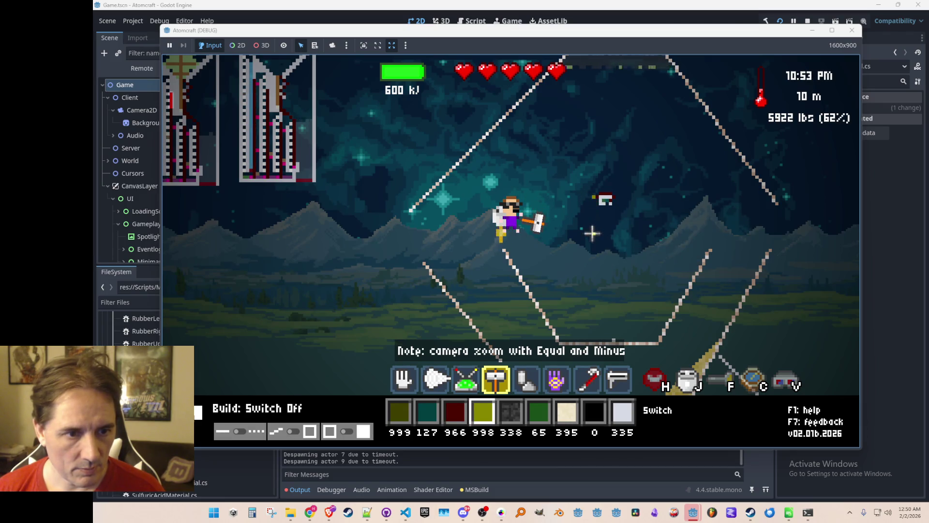
scroll(592, 232, "up", 3)
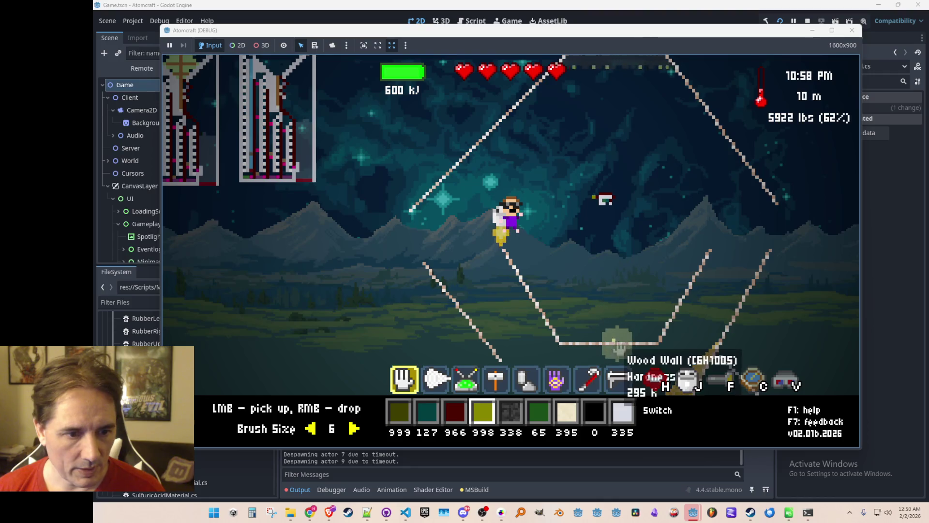
left_click(614, 341)
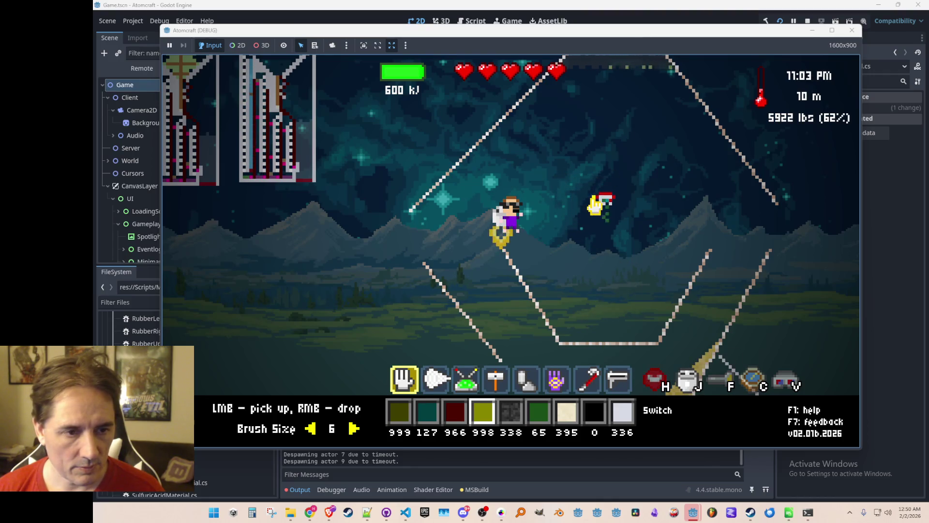
left_click(594, 205)
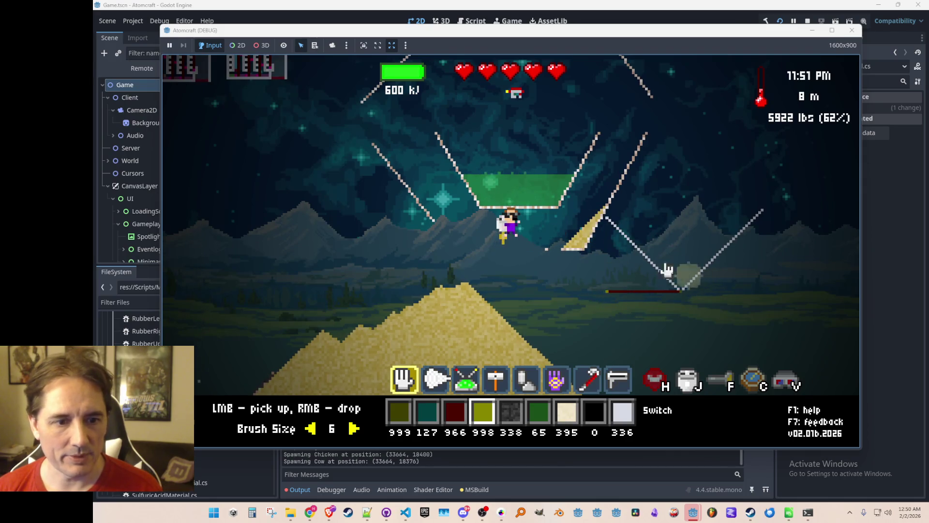
Target the green Hydrofluoric Acid pool and pour it into the right V container
left_click(542, 193)
right_click(687, 227)
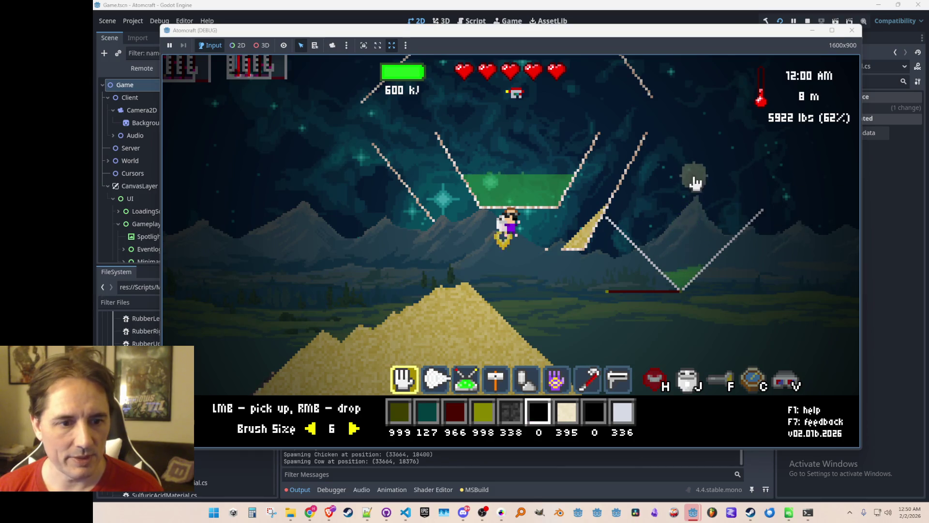
mouse_move(608, 297)
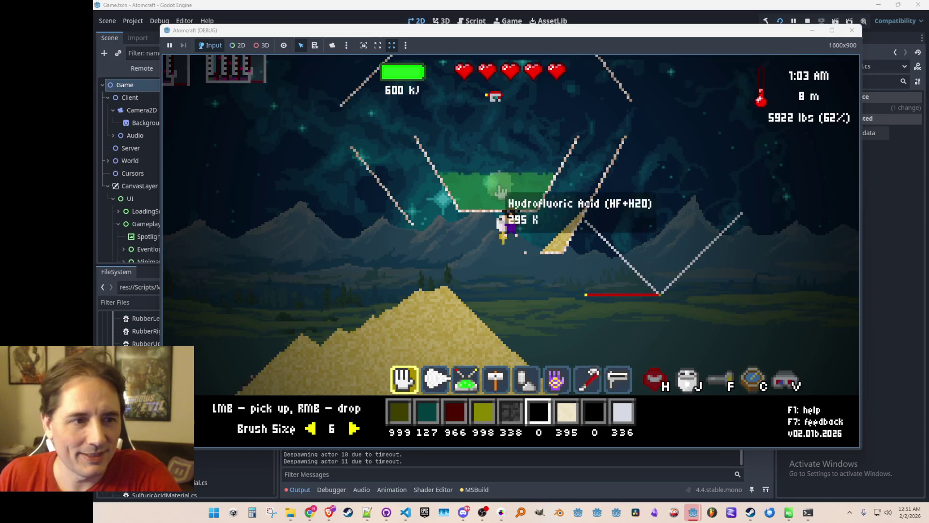
Scoop the upper container's Hydrofluoric Acid, returning all 497 units to the hotbar
mouse_move(503, 213)
left_mouse_down()
mouse_move(498, 194)
mouse_move(491, 200)
left_mouse_up()
right_click(634, 203)
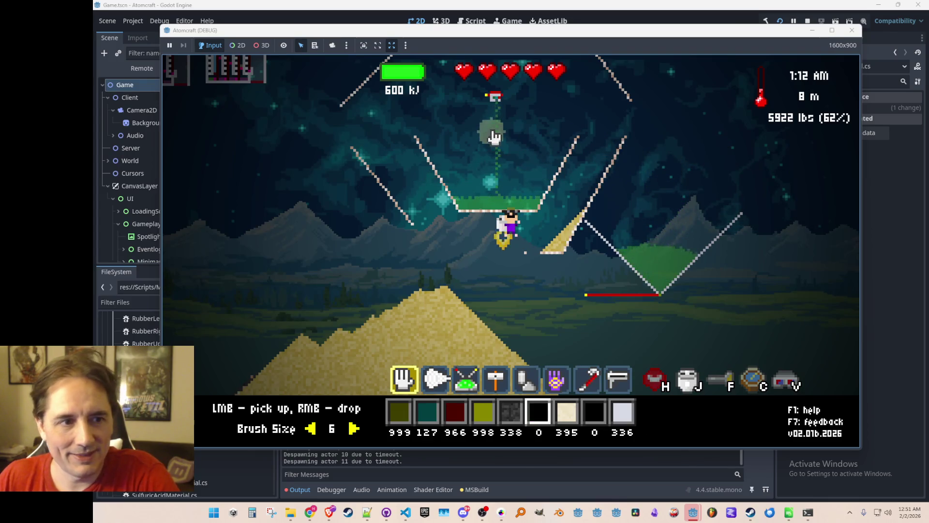
mouse_move(502, 141)
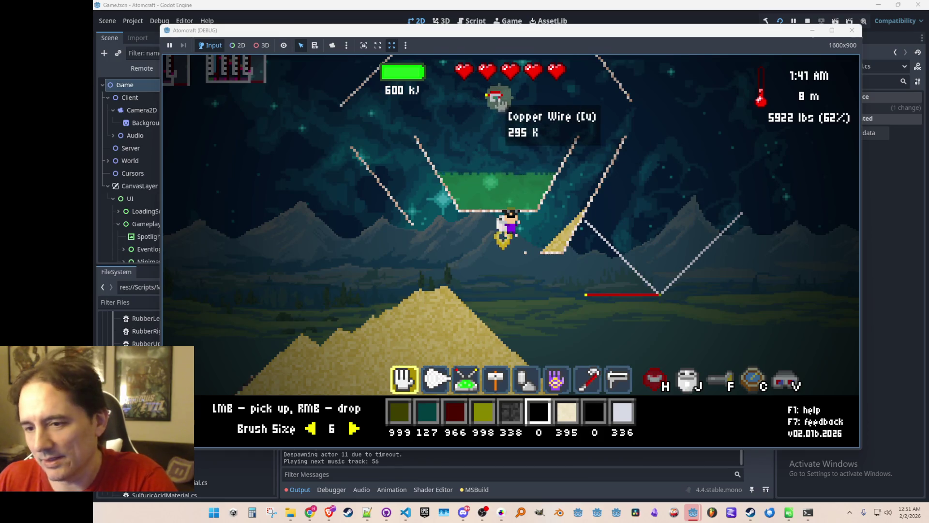
key("a")
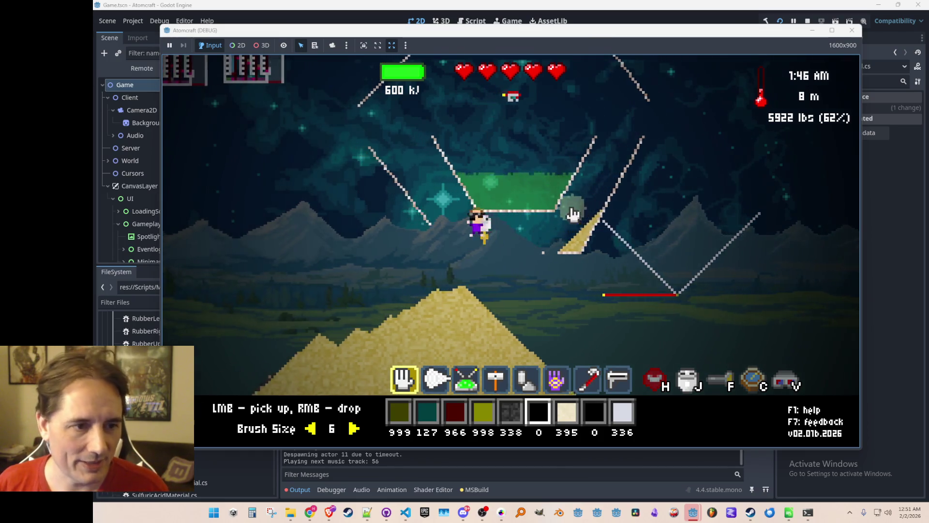
key("a")
mouse_move(646, 235)
left_mouse_down()
mouse_move(576, 259)
mouse_move(643, 257)
mouse_move(619, 180)
left_mouse_up()
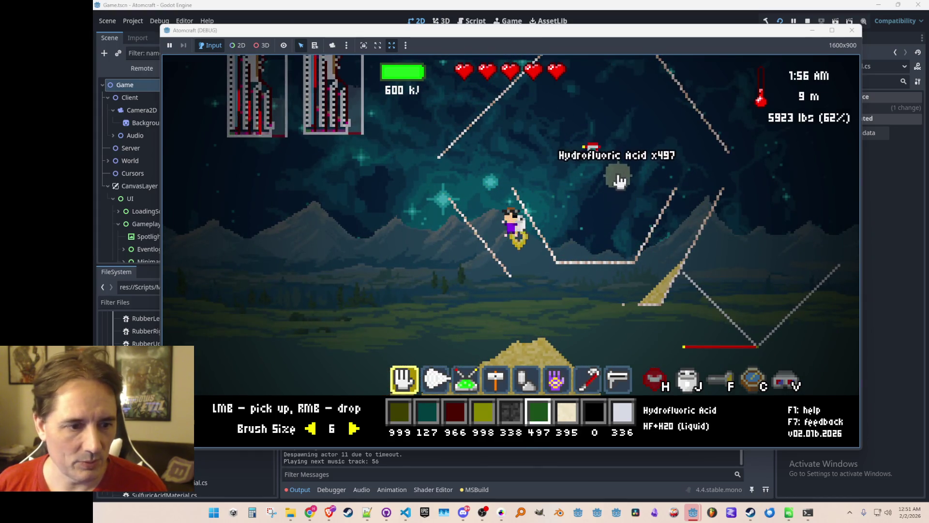
scroll(615, 174, "down", 3)
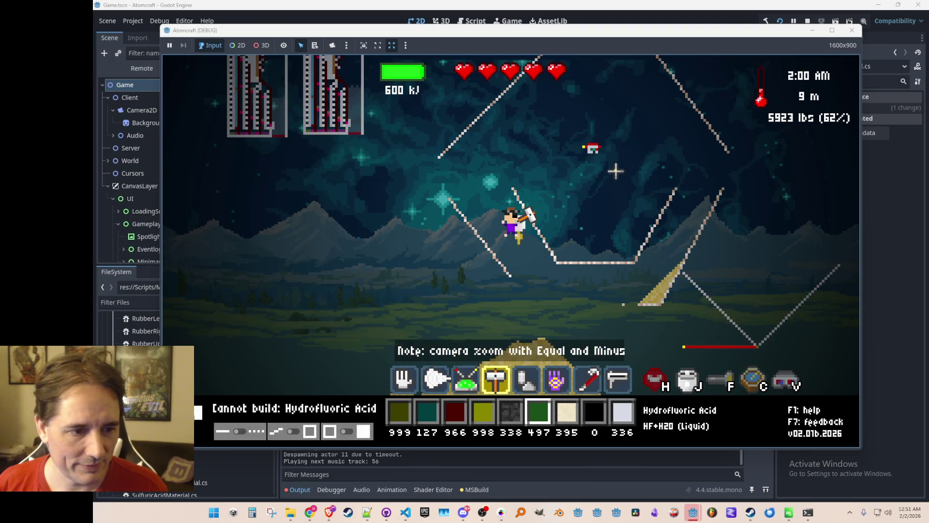
scroll(615, 171, "down", 3)
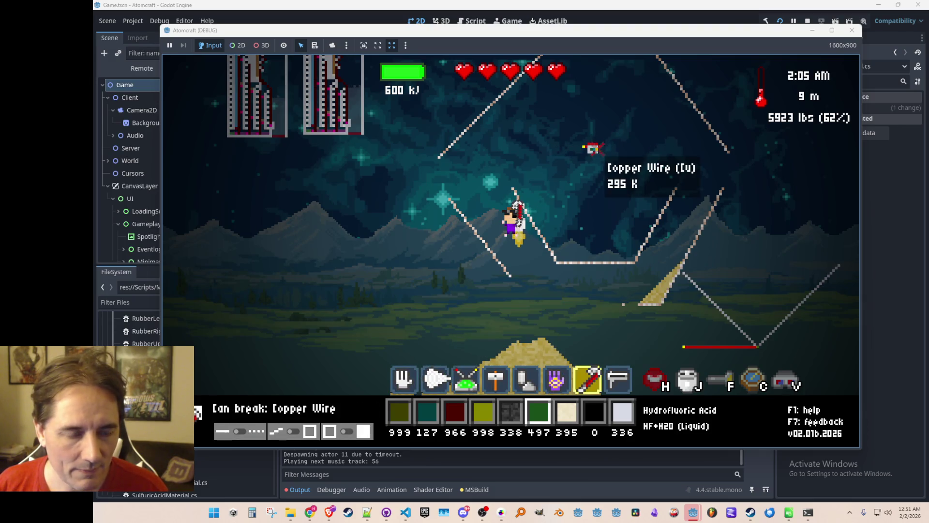
scroll(578, 150, "down", 2)
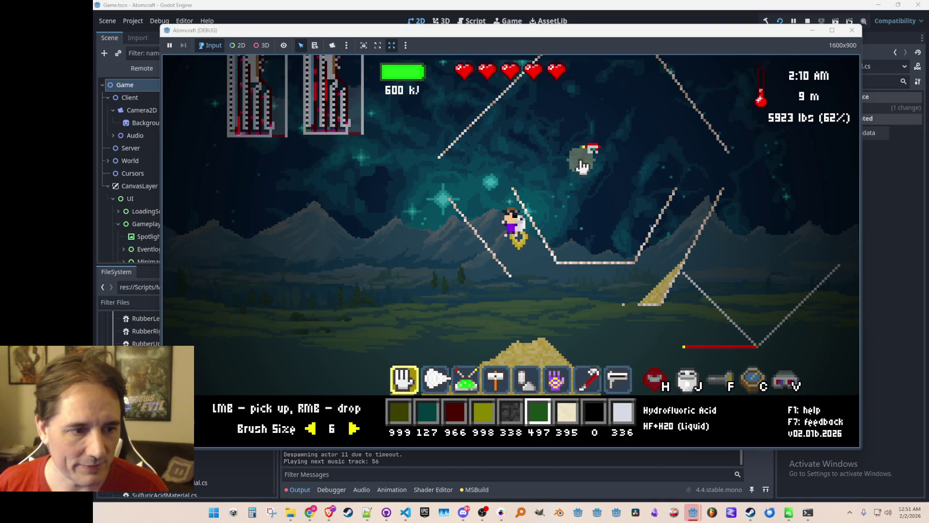
Pick up the small block's wiring and the lower beam's copper wire, then drop one acid unit
scroll(624, 166, "up", 1)
scroll(624, 166, "up", 1)
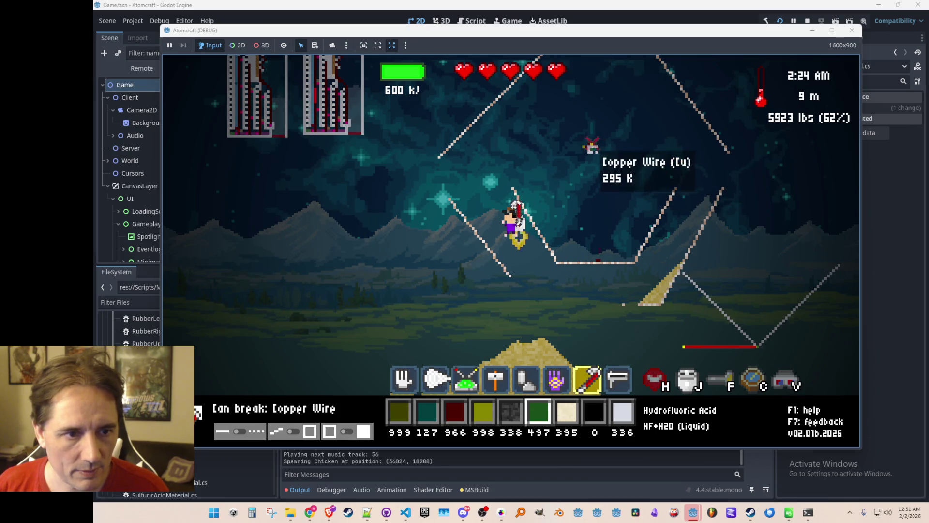
scroll(624, 180, "down", 2)
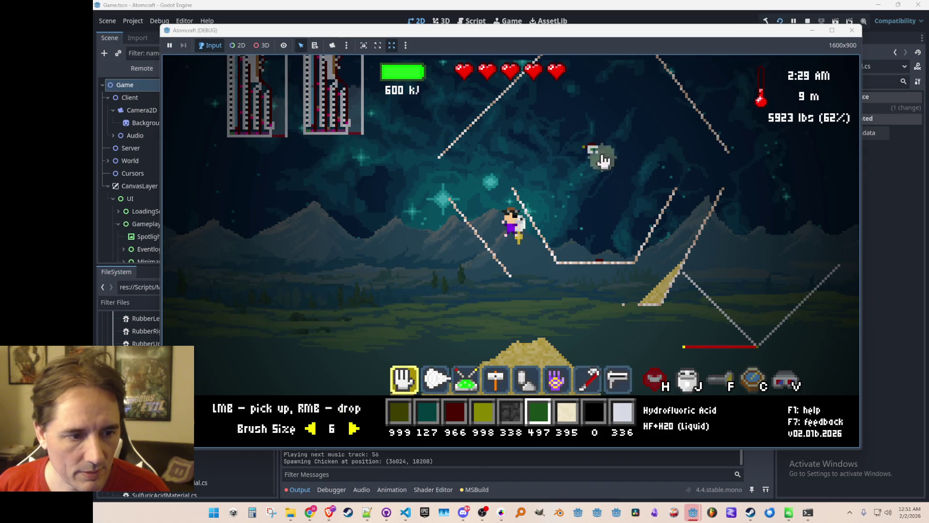
key("d")
left_click(619, 118)
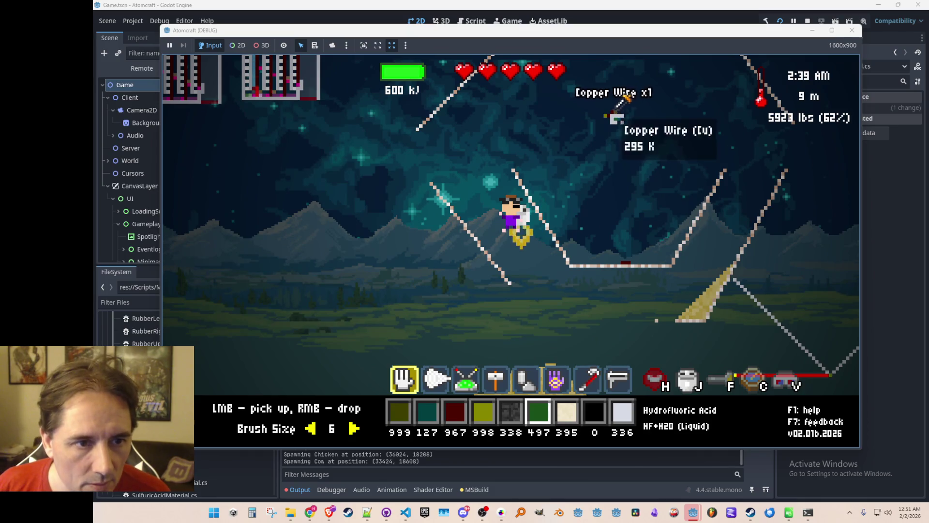
left_click(626, 263)
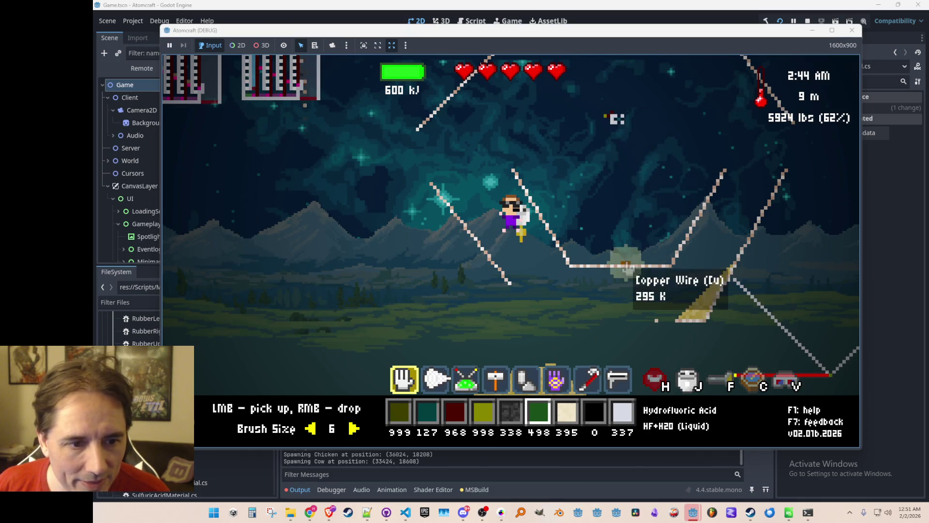
scroll(648, 152, "up", 1)
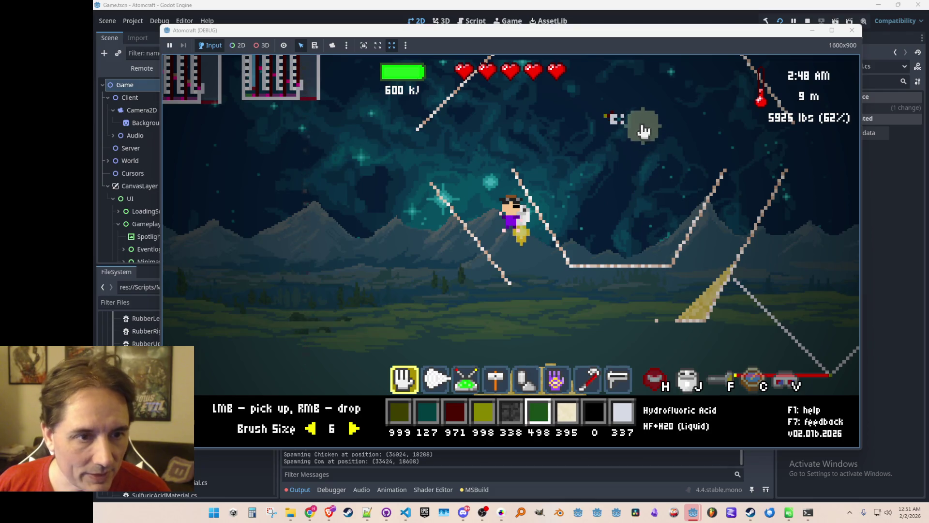
right_click(619, 116)
Build Ceramic Wall pixels around the small block, leaving 334 ceramic in the hotbar
scroll(647, 151, "down", 2)
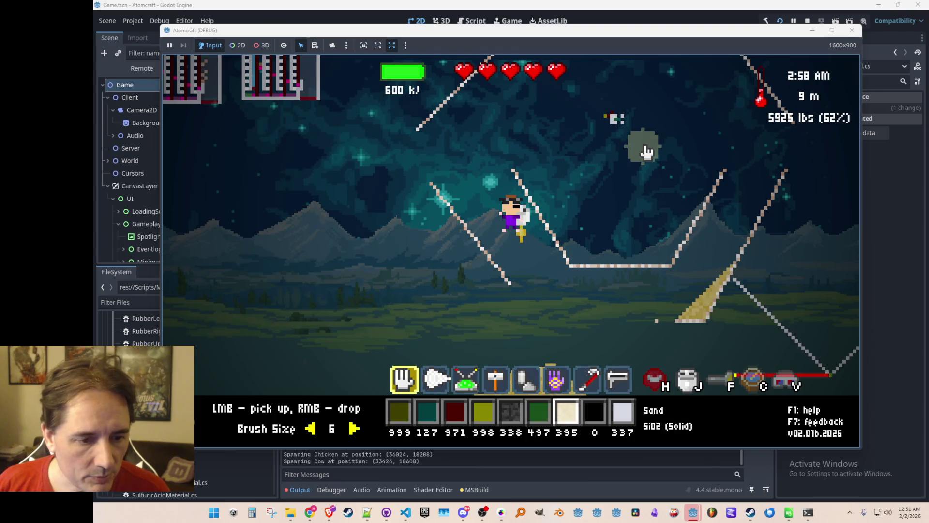
scroll(624, 116, "down", 3)
left_click(625, 116)
scroll(643, 122, "down", 9)
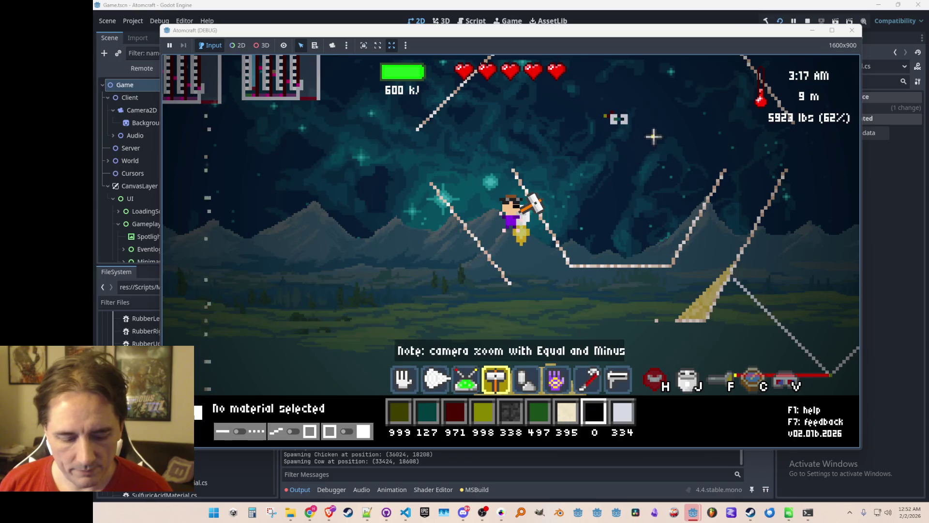
Replace the 'ship' filter with 'water' and assign WATER as a quick-access material
key("i")
left_click(369, 122)
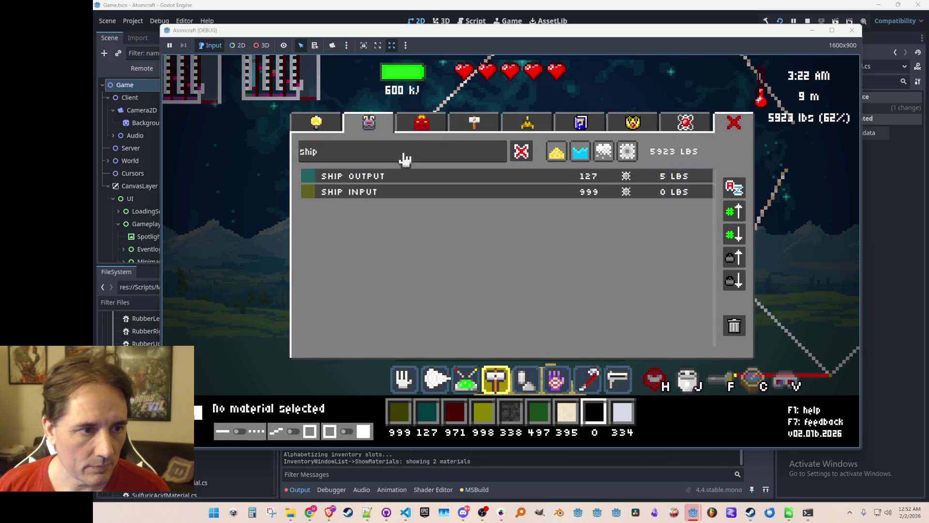
key("BackSpace")
key("BackSpace")
key("BackSpace")
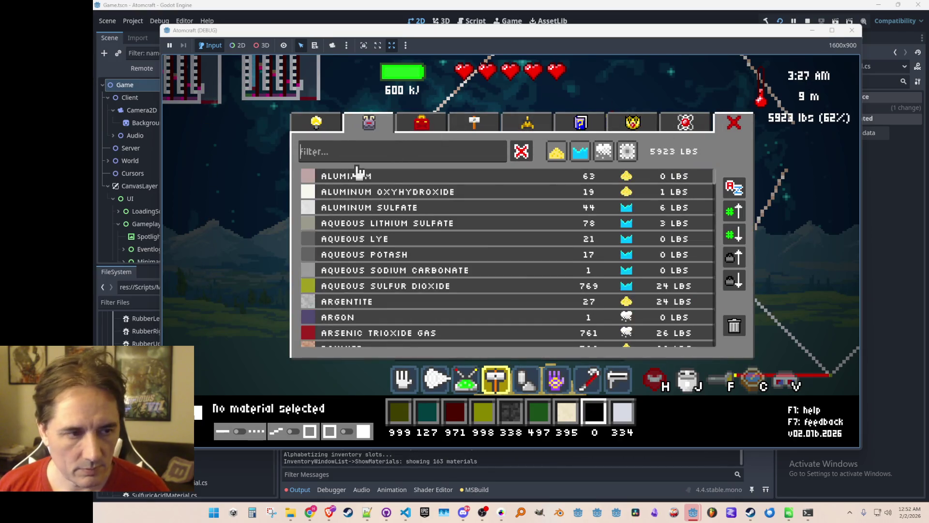
type("water")
left_click(402, 179)
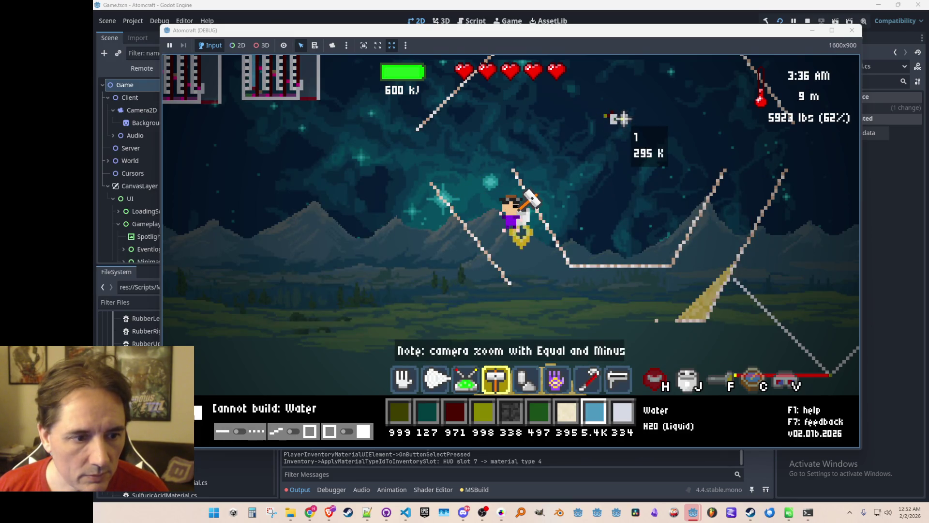
Place two Copper Wire pixels on the small block, leaving 969 copper
scroll(638, 141, "down", 5)
left_click(616, 116)
left_click(615, 111)
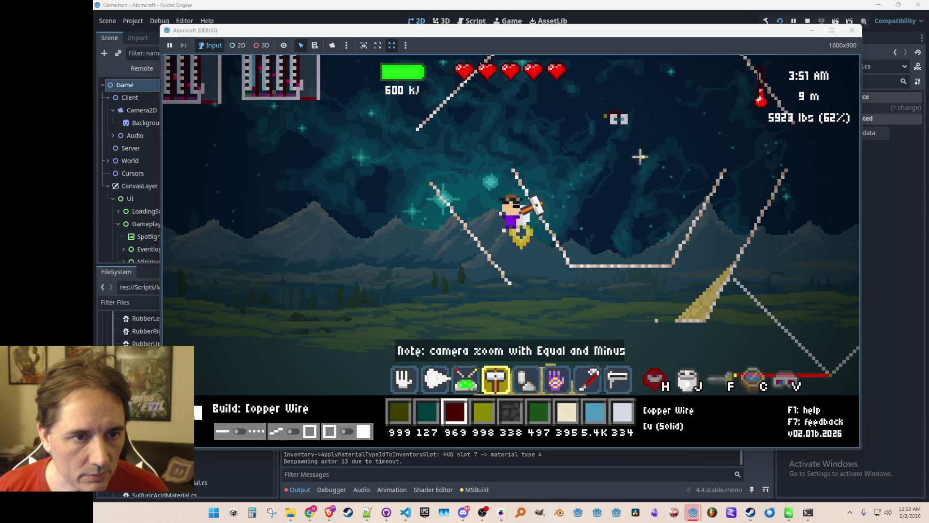
scroll(602, 121, "down", 5)
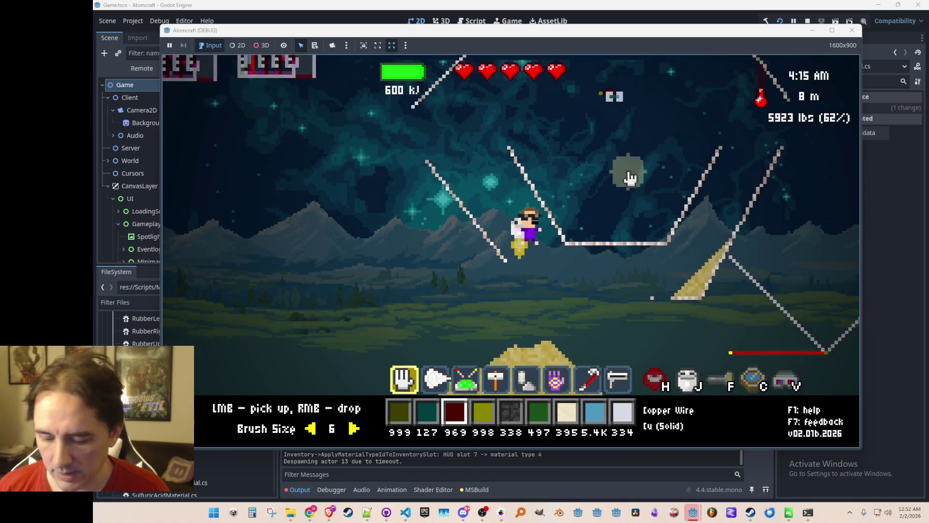
Pour Water, then Hydrofluoric Acid into the right V container, dropping the acid from 497 to 151
scroll(644, 179, "down", 5)
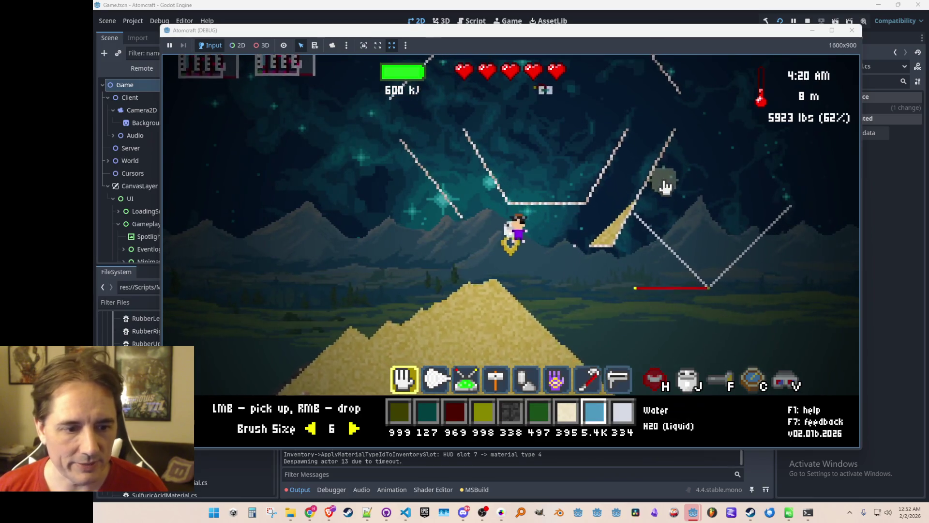
right_click(693, 208)
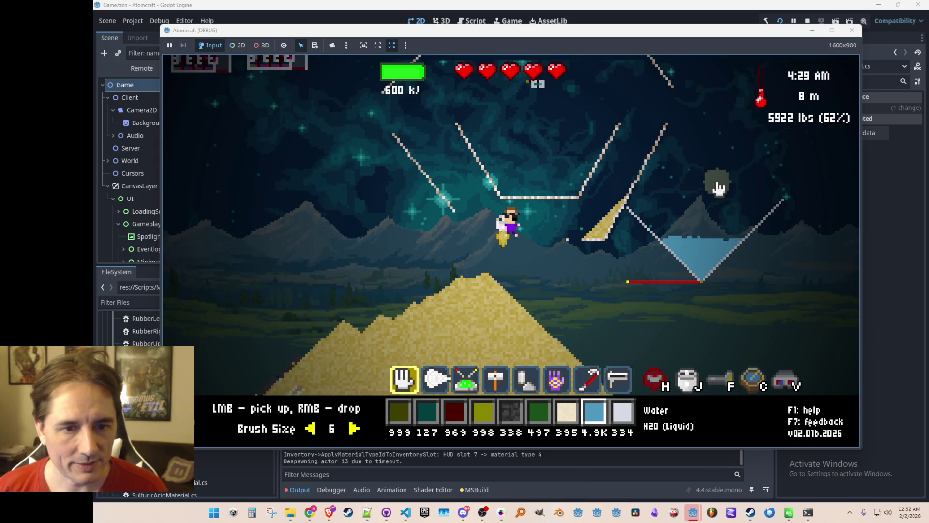
scroll(709, 201, "up", 2)
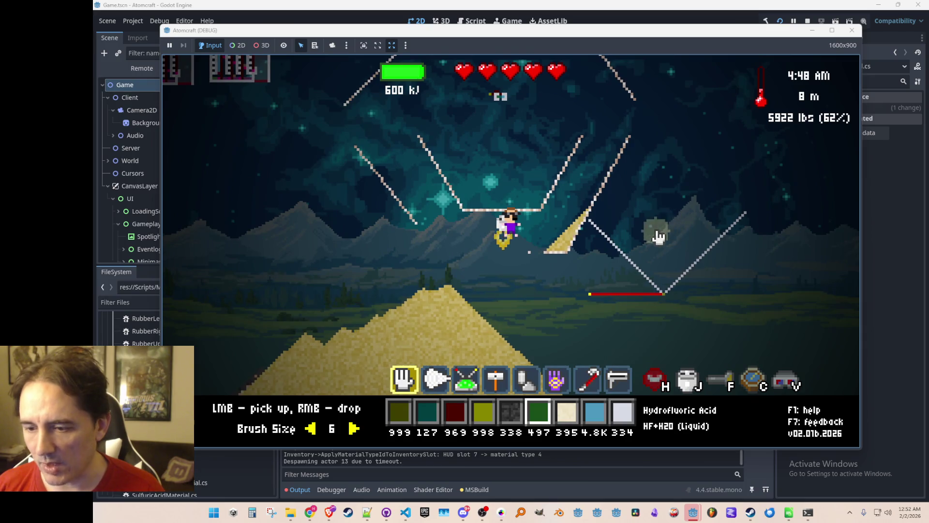
right_click(664, 209)
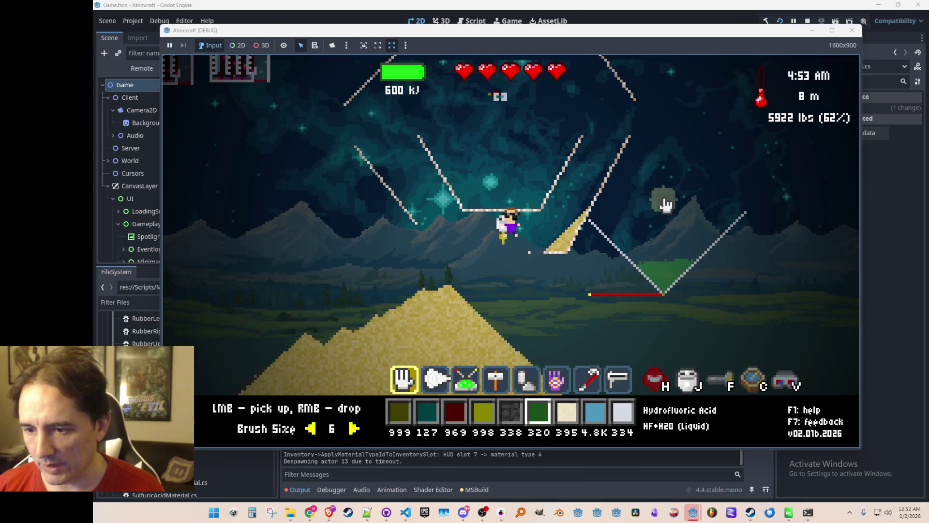
right_click(666, 206)
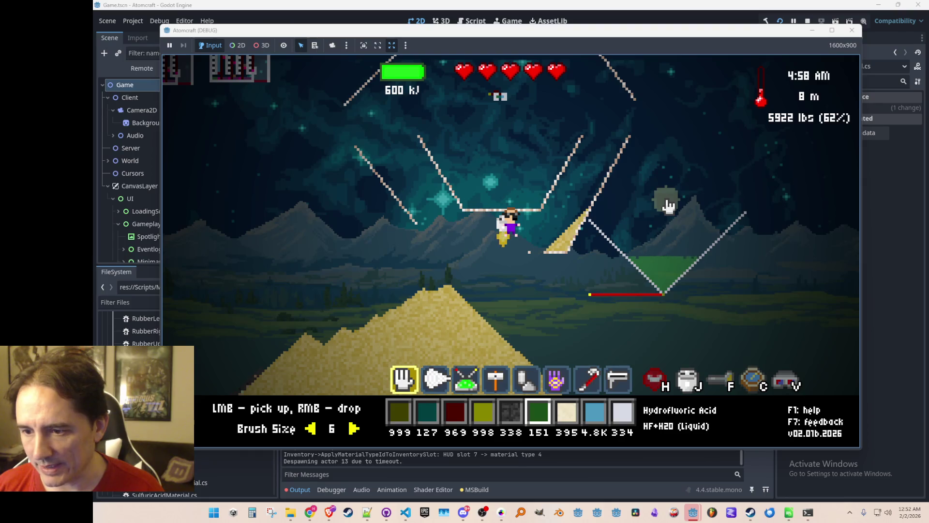
right_click(667, 206)
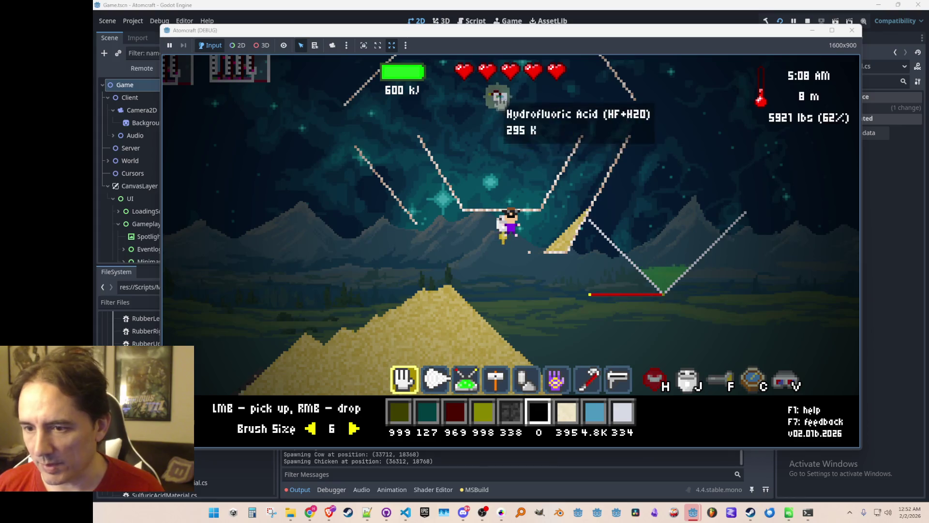
Fly over the pool and scoop only the Hydrofluoric Acid, bringing the hotbar back to 316 units
scroll(532, 133, "down", 1)
scroll(508, 111, "up", 1)
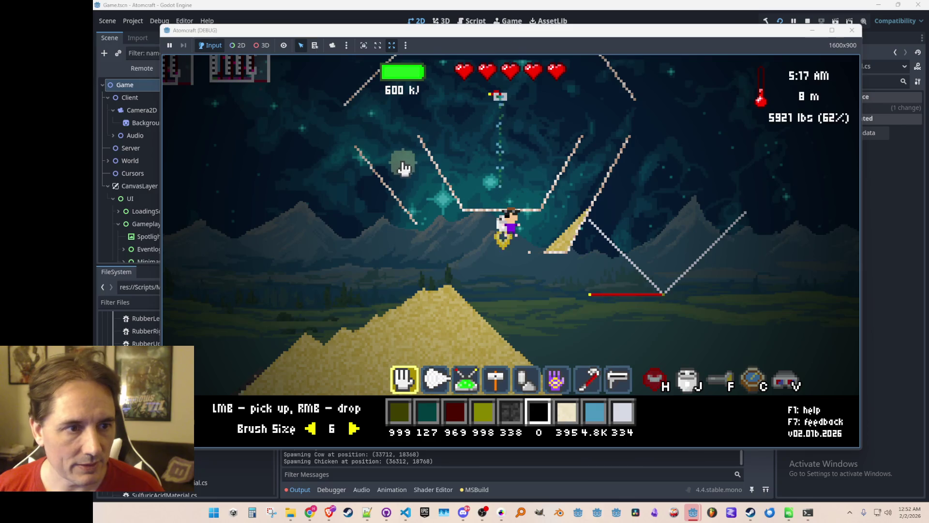
key("a")
key("w")
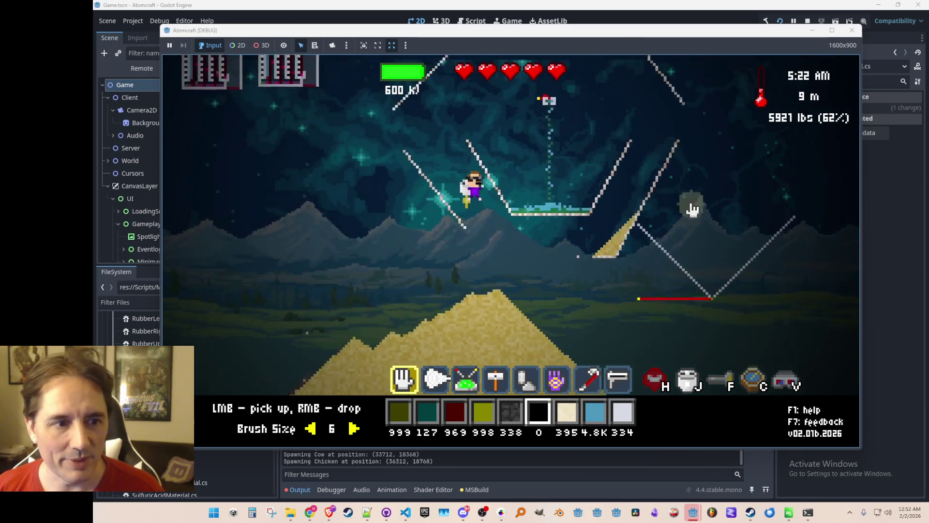
key("d")
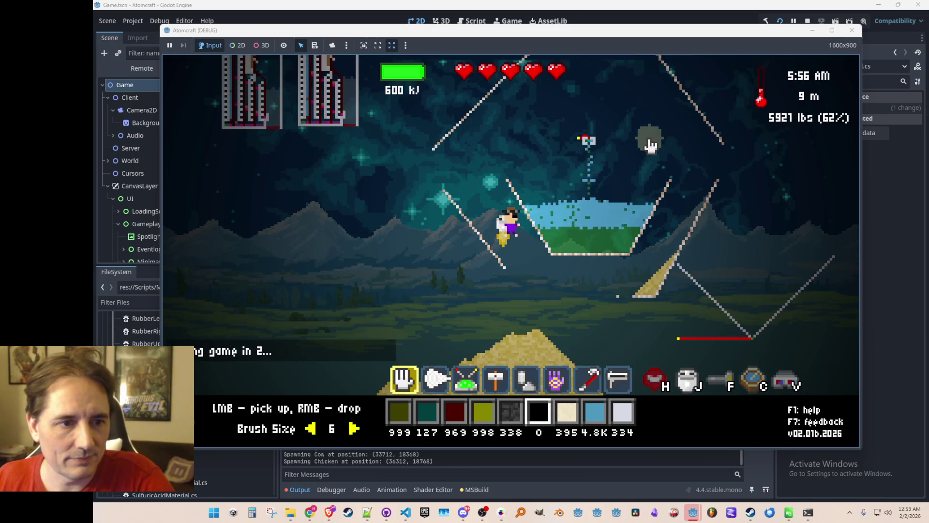
middle_click(605, 254)
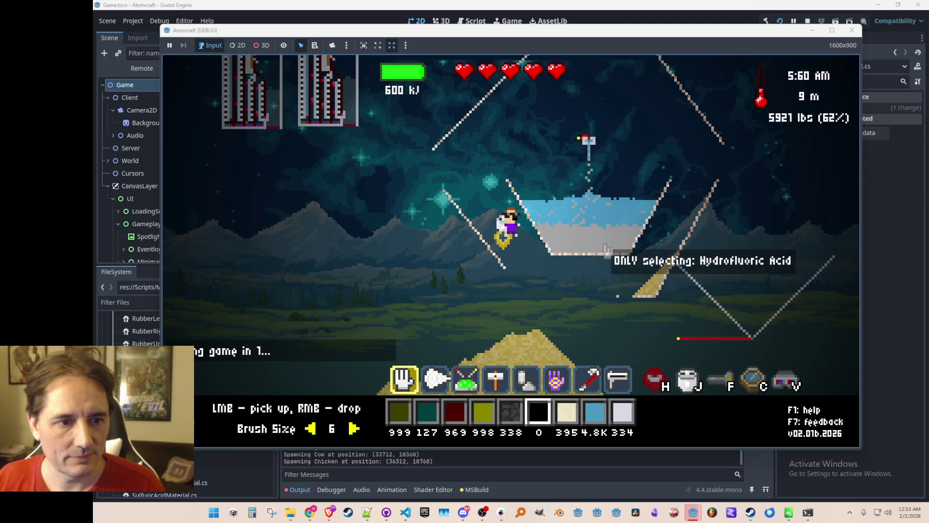
left_click(605, 254)
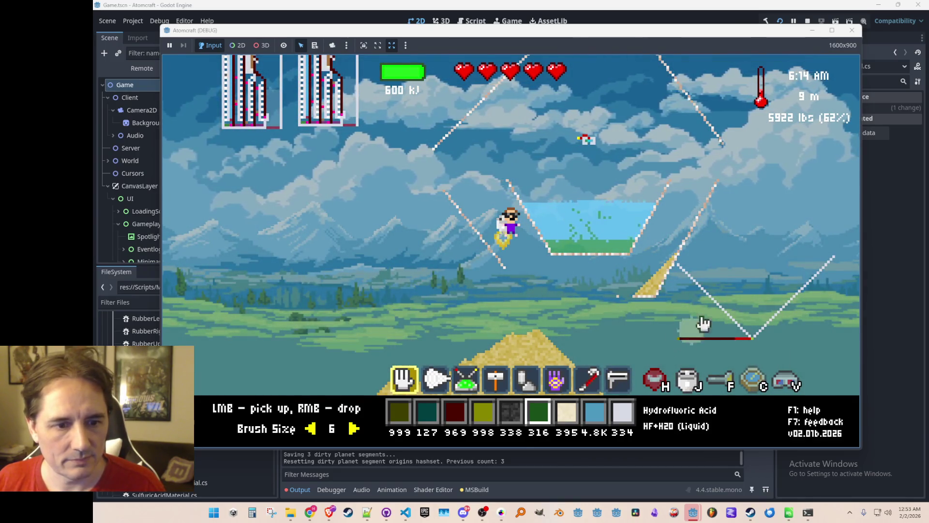
Drop the held acid into the upper basin, suck it out with the suction glove, then pour in plain water
right_click(755, 245)
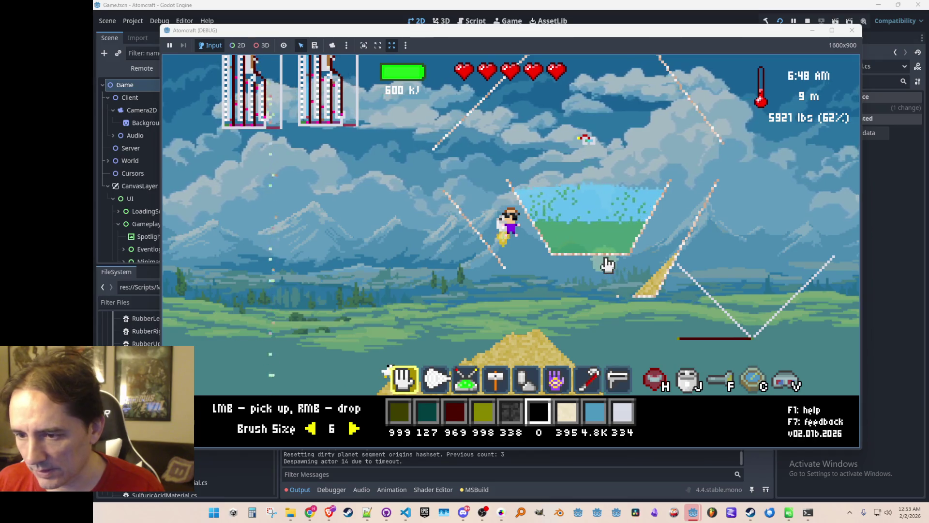
scroll(622, 230, "down", 5)
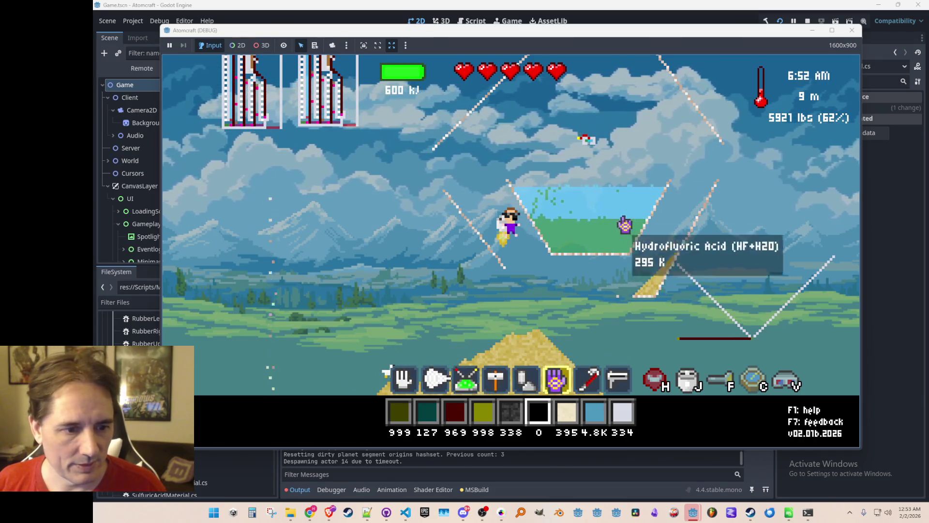
left_click(615, 241)
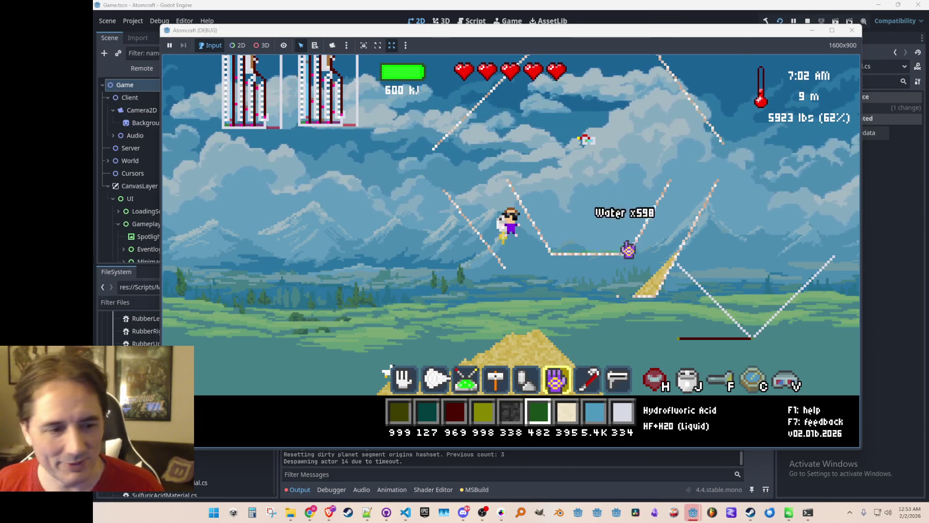
scroll(628, 249, "down", 2)
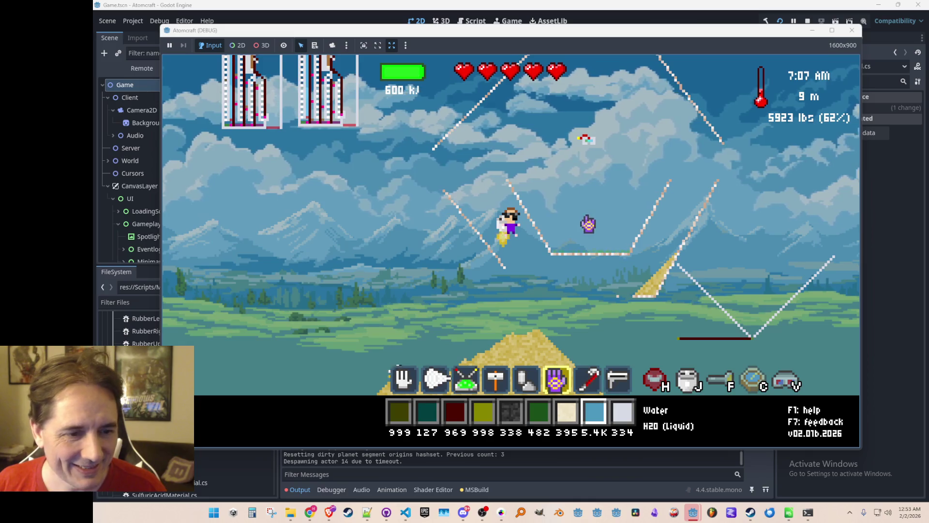
key("1")
right_click(769, 276)
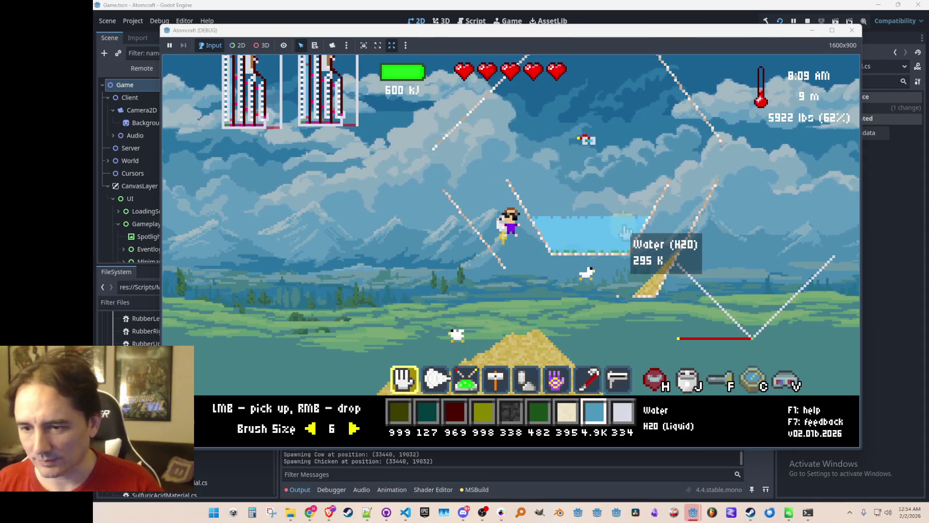
Scoop up the basin's water pool and drop Hydrofluoric Acid into the upper basin
mouse_move(626, 236)
left_mouse_down()
mouse_move(564, 228)
mouse_move(614, 253)
mouse_move(553, 255)
left_mouse_up()
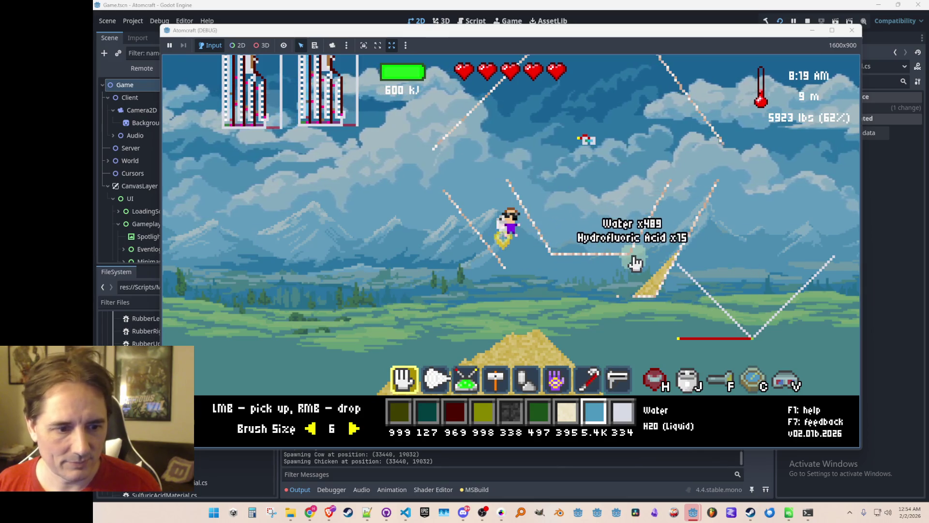
key("6")
right_click(730, 261)
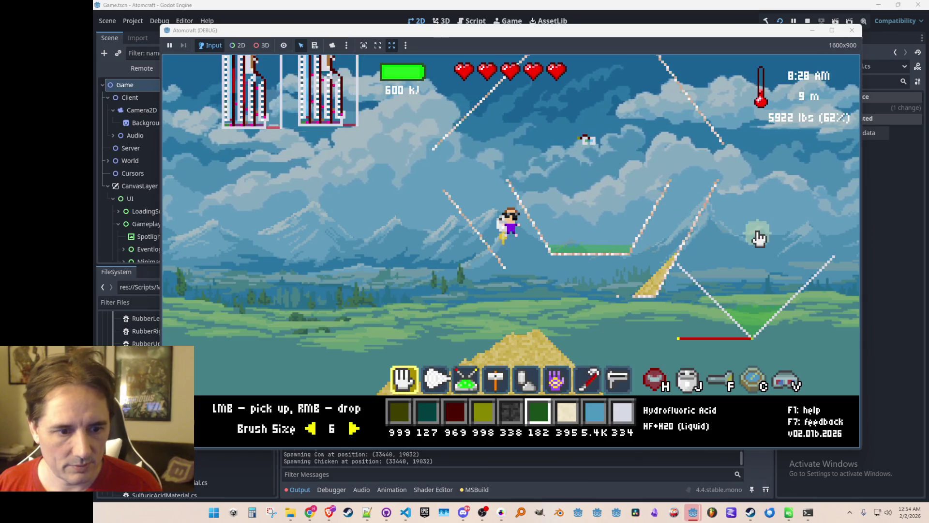
Pour water into the right-hand V basin, empty the remaining hydrofluoric acid into it, and top up with water
key("8")
right_click(756, 236)
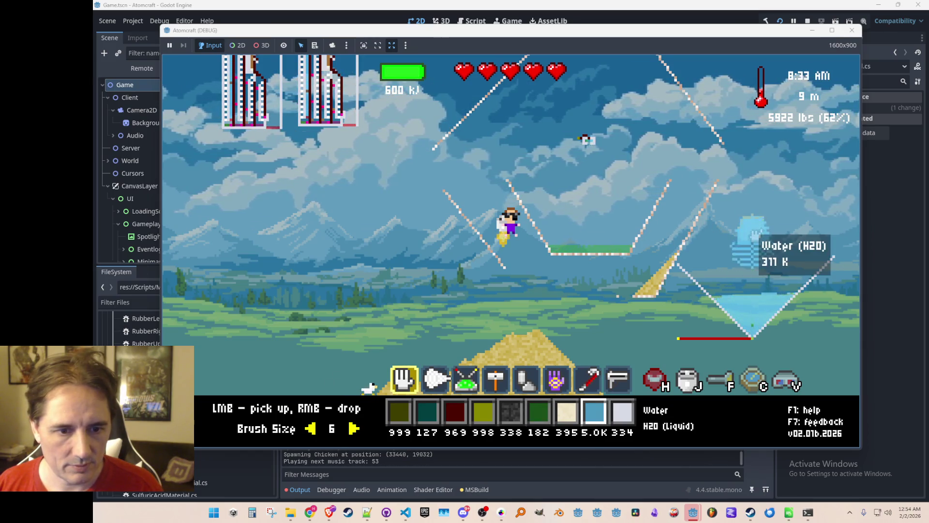
right_click(755, 231)
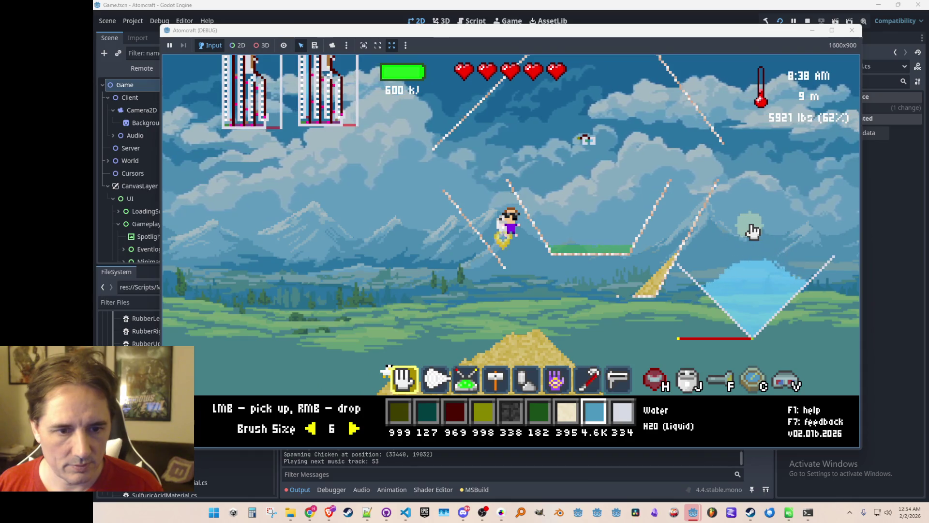
scroll(753, 232, "up", 2)
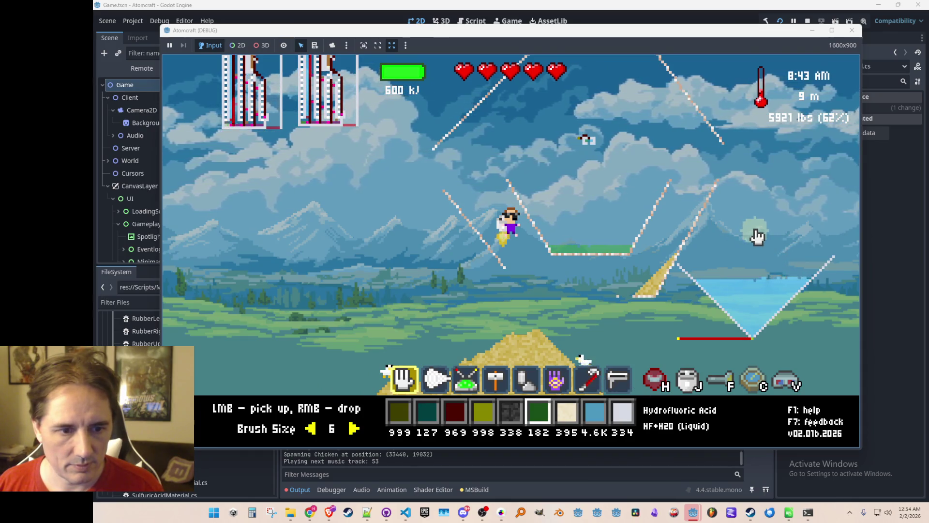
right_click(756, 235)
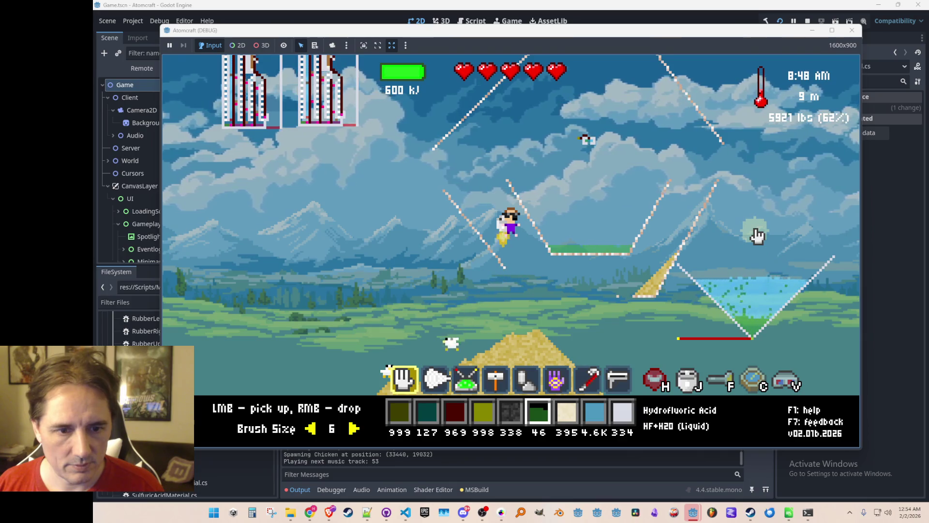
right_click(757, 235)
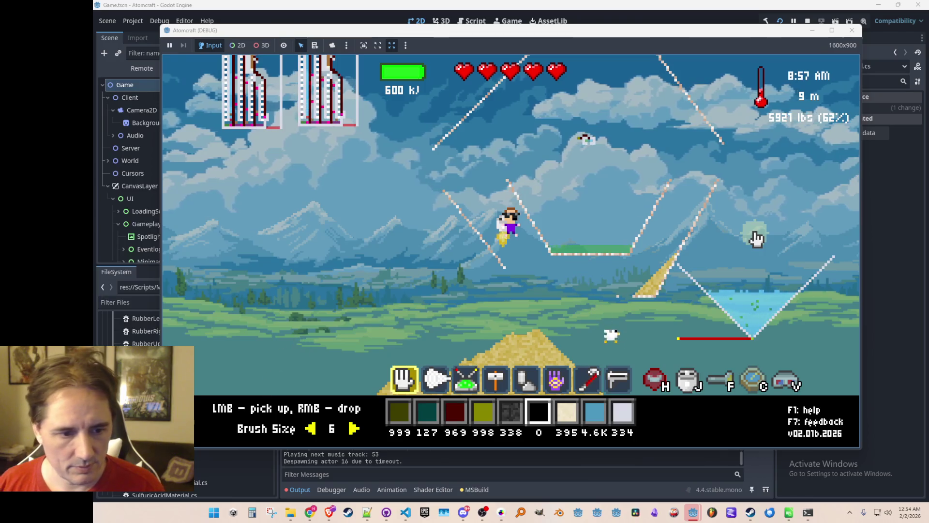
scroll(753, 235, "down", 2)
right_click(753, 237)
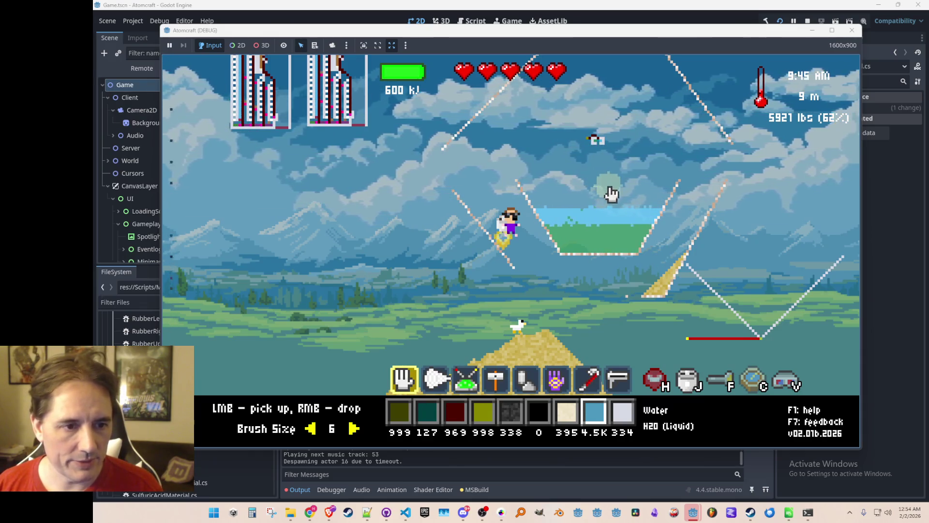
Let the poured water settle into a blue band above the green acid layer
mouse_move(621, 226)
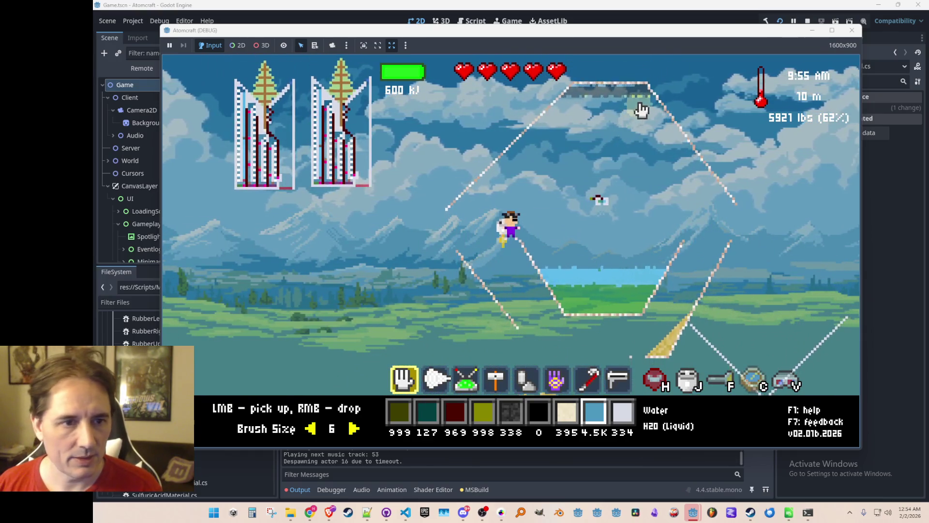
Place a Ship Output block in the open sky with the build tool
scroll(624, 208, "up", 3)
scroll(625, 209, "up", 2)
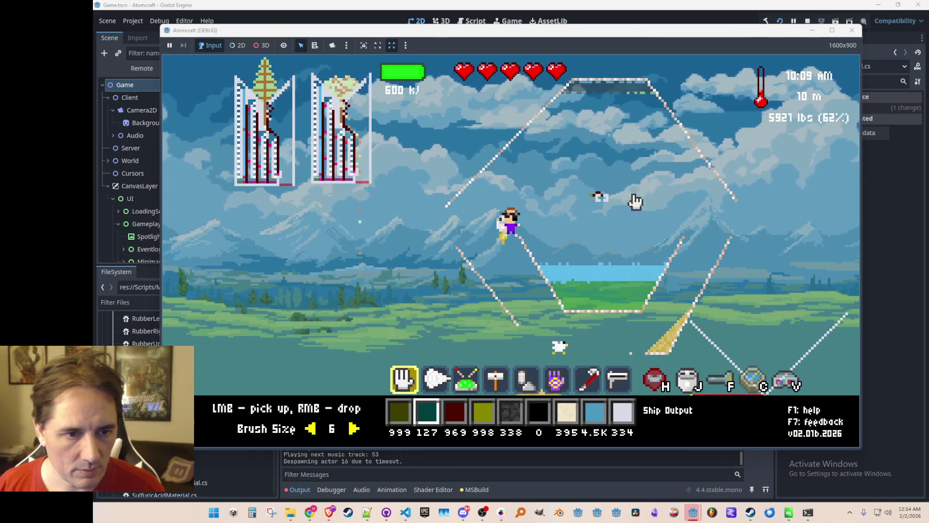
key("4")
key("d")
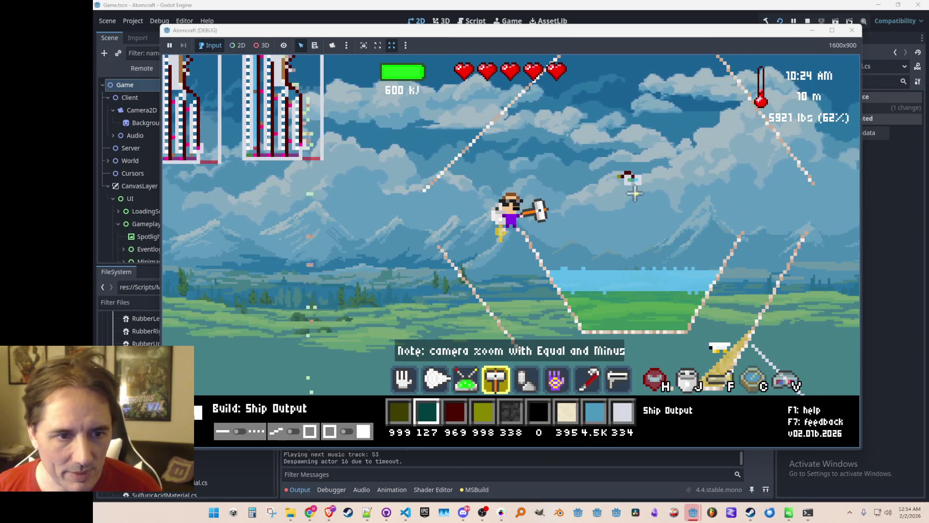
mouse_move(631, 179)
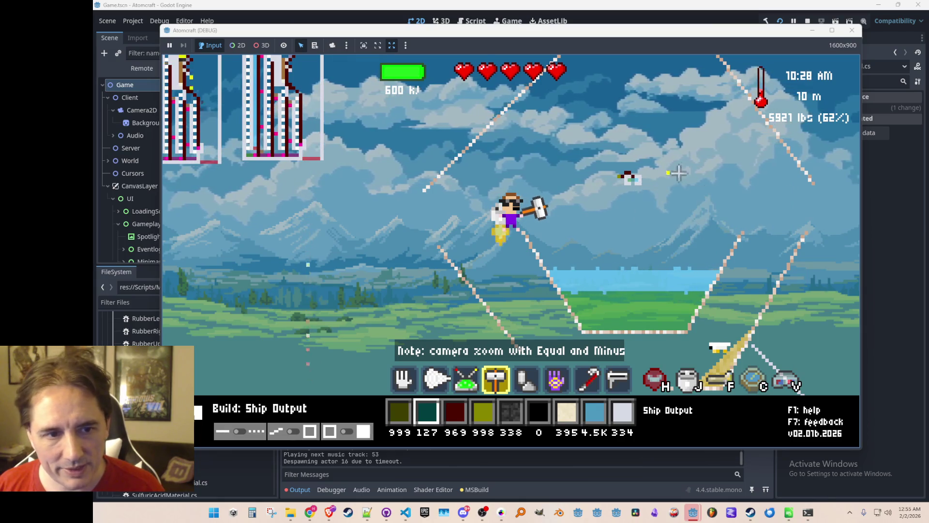
left_click(694, 180)
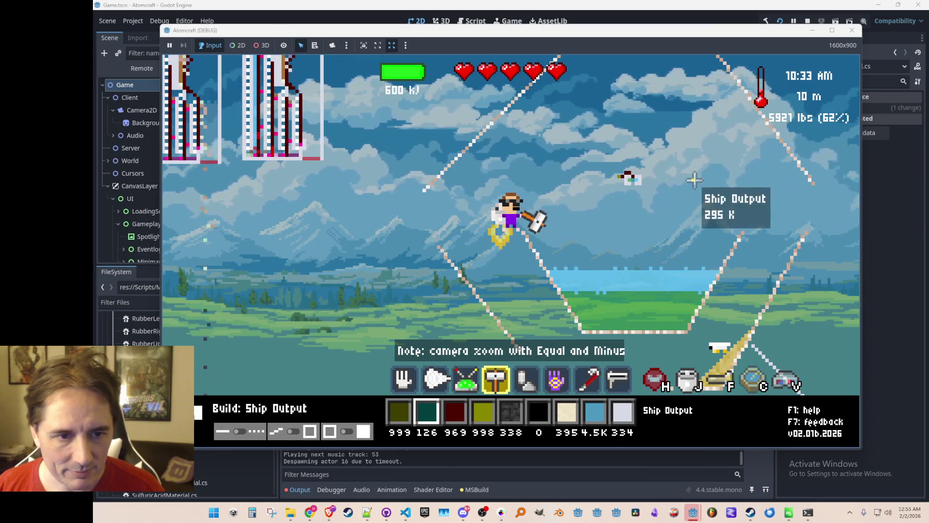
Build three Ceramic Wall blocks beside the Ship Output block
scroll(719, 194, "down", 1)
scroll(720, 197, "up", 1)
scroll(719, 197, "down", 6)
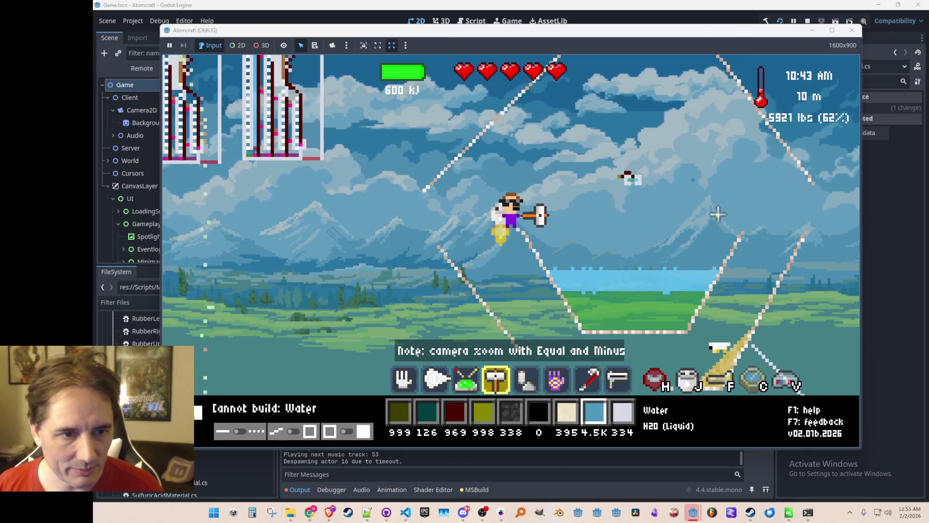
scroll(717, 214, "down", 1)
left_click(698, 182)
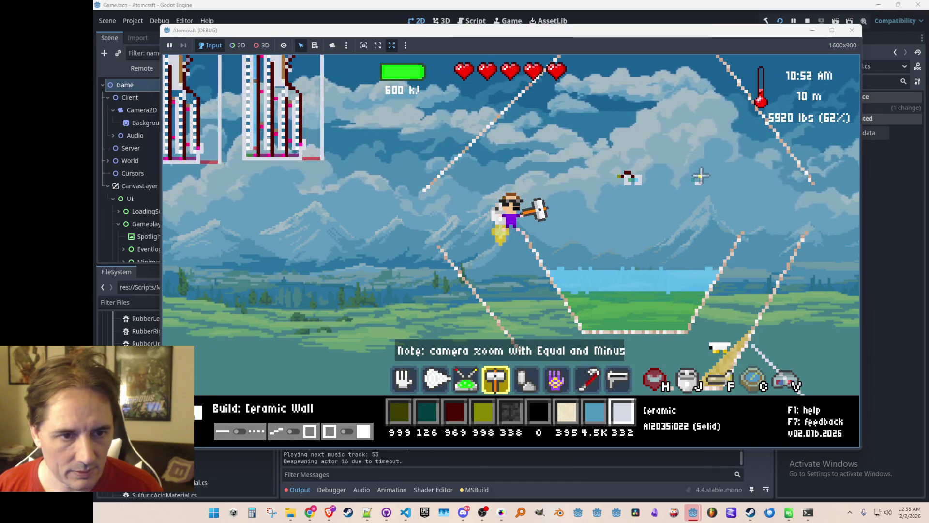
left_click(701, 176)
left_click(697, 177)
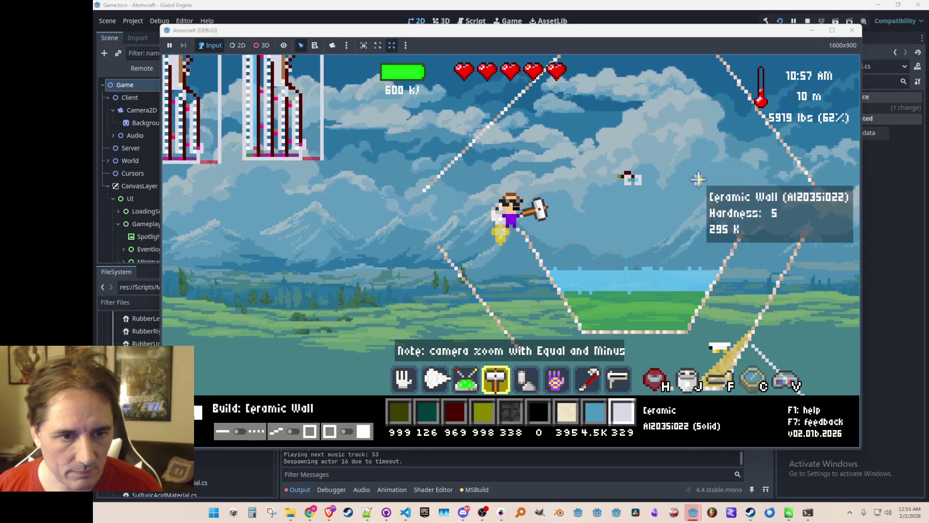
mouse_move(689, 180)
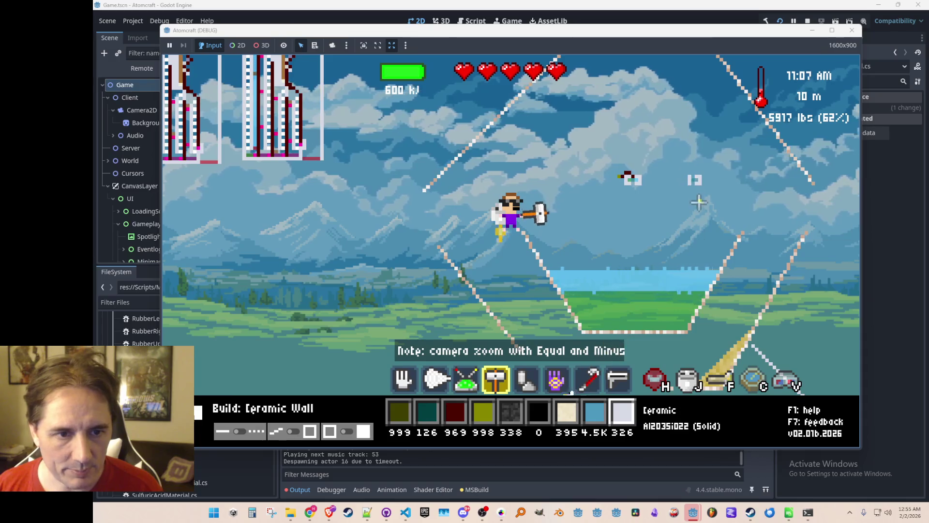
scroll(704, 210, "down", 6)
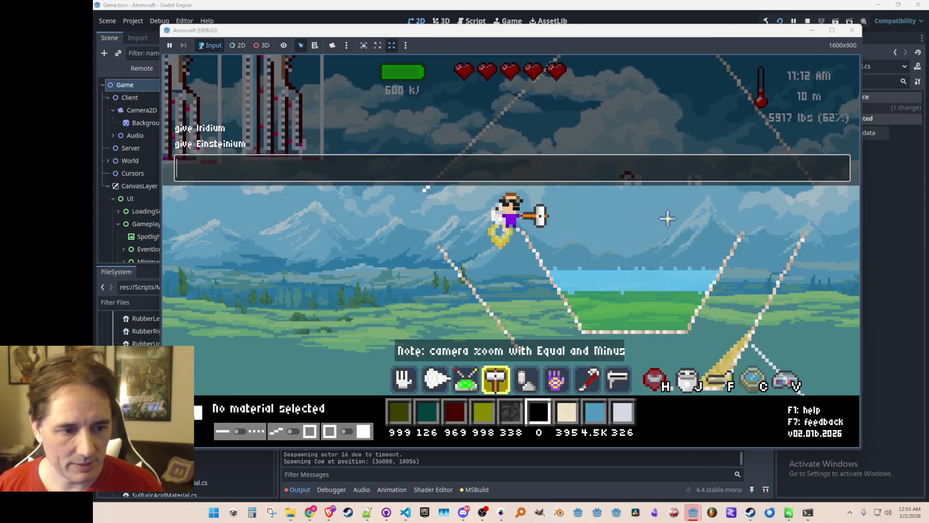
Search the inventory for 'hydr' and put Hydrogen Gas into the hotbar
key("i")
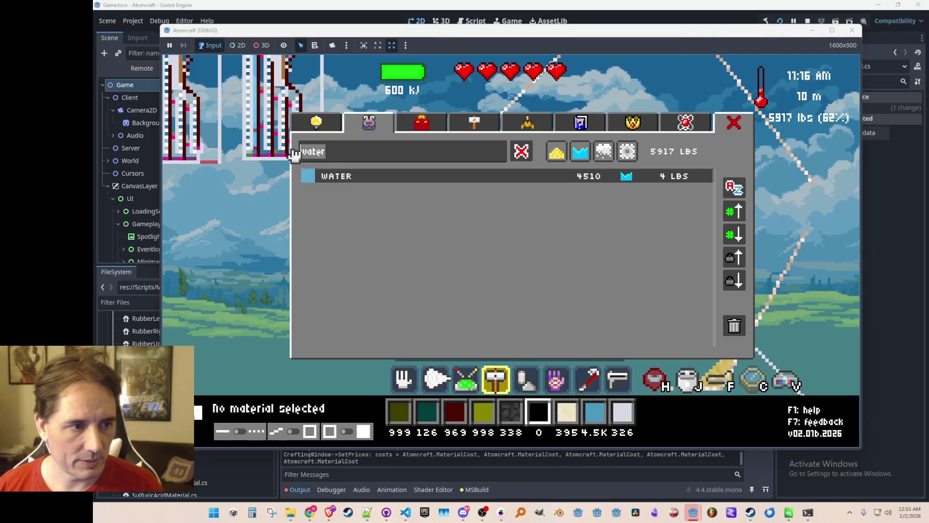
type("hydr")
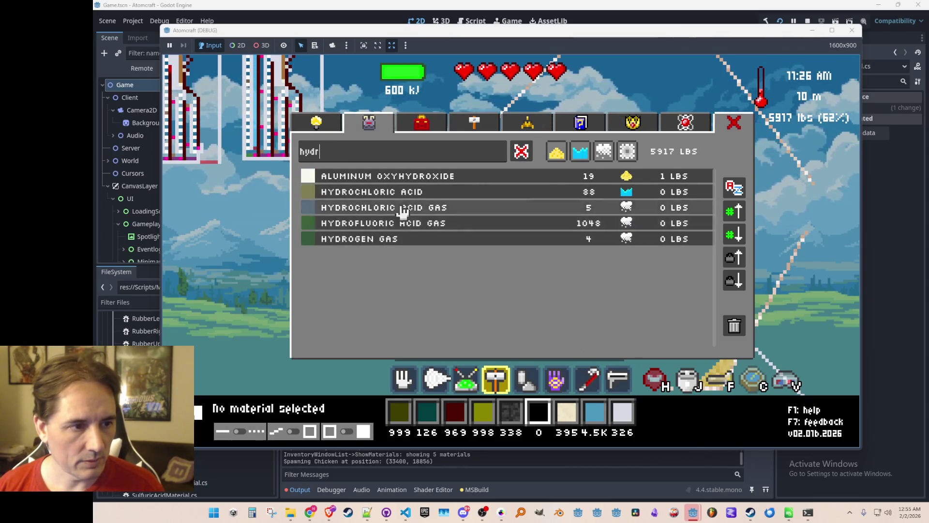
left_click(394, 245)
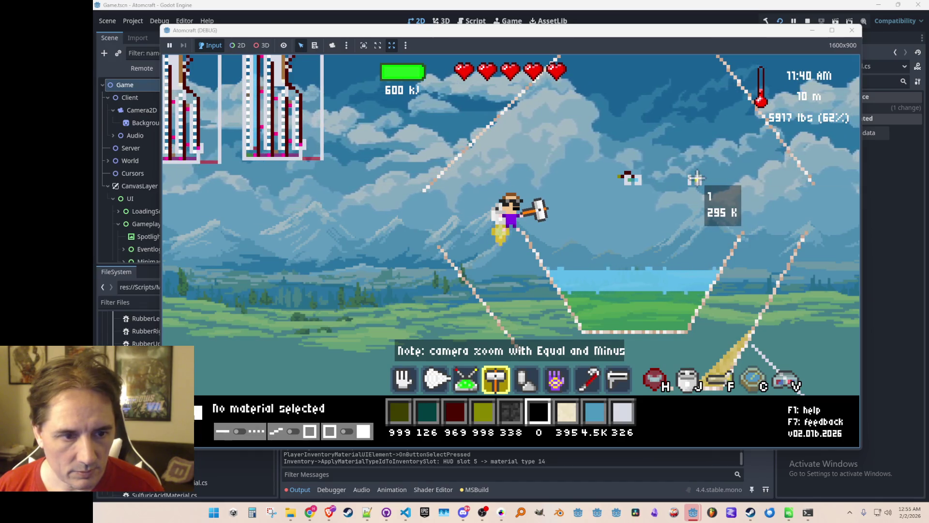
Run 'give Hydrogen Gas' in the console and add the granted 1K Hydrogen Gas to the hotbar
key("grave")
type("give Hydrogen Gas")
key("Return")
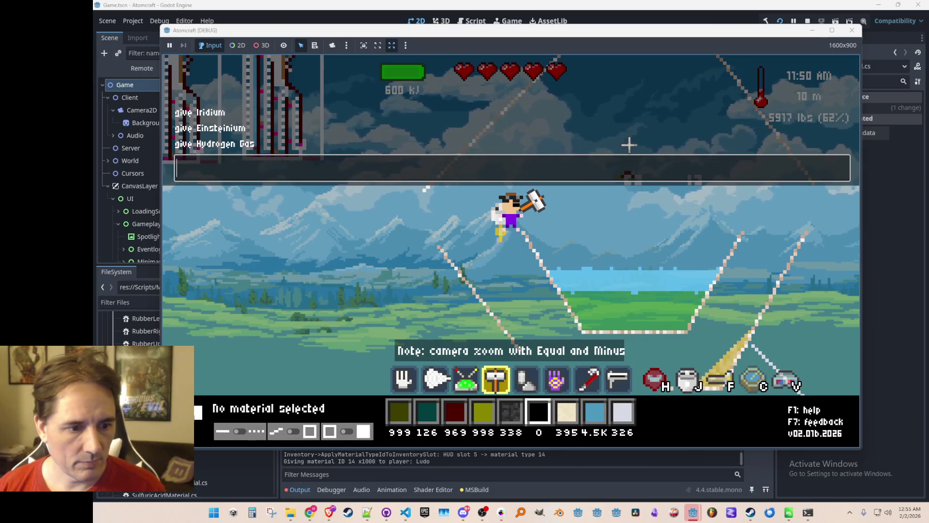
key("j")
left_click(390, 239)
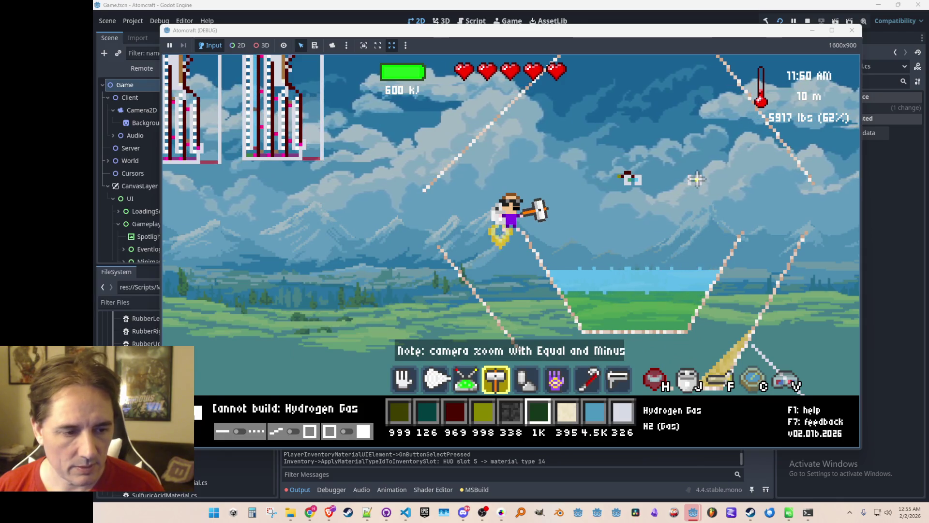
scroll(697, 179, "up", 3)
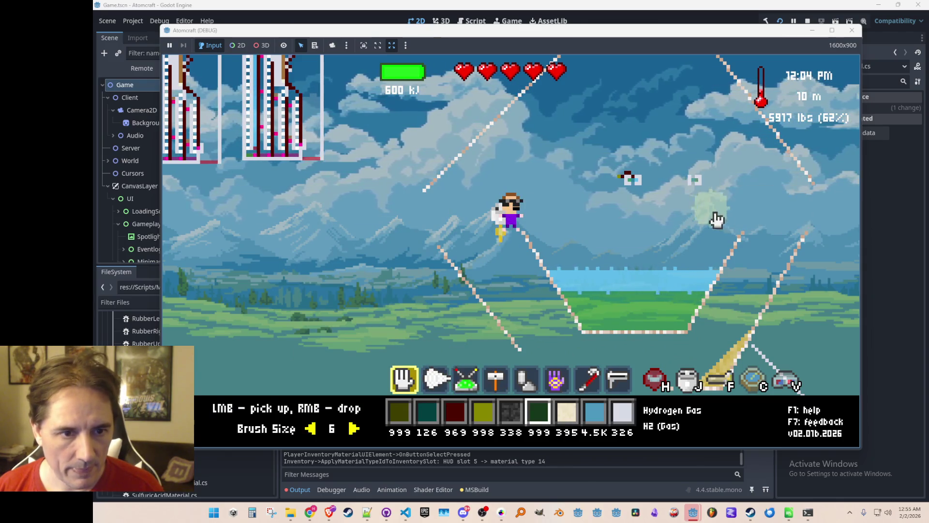
Drop a puff of hydrogen, then draw two crossing Ceramic Wall lines from the red segment's end
right_click(704, 227)
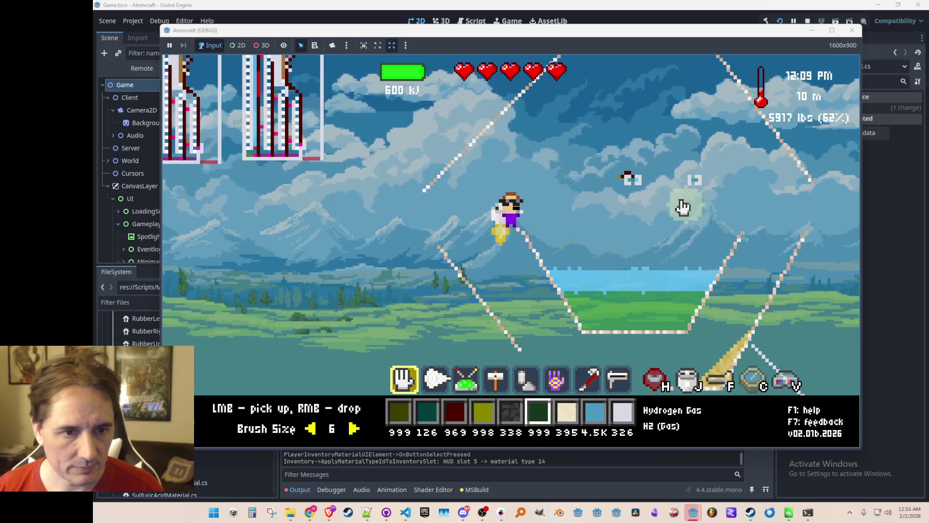
mouse_move(641, 265)
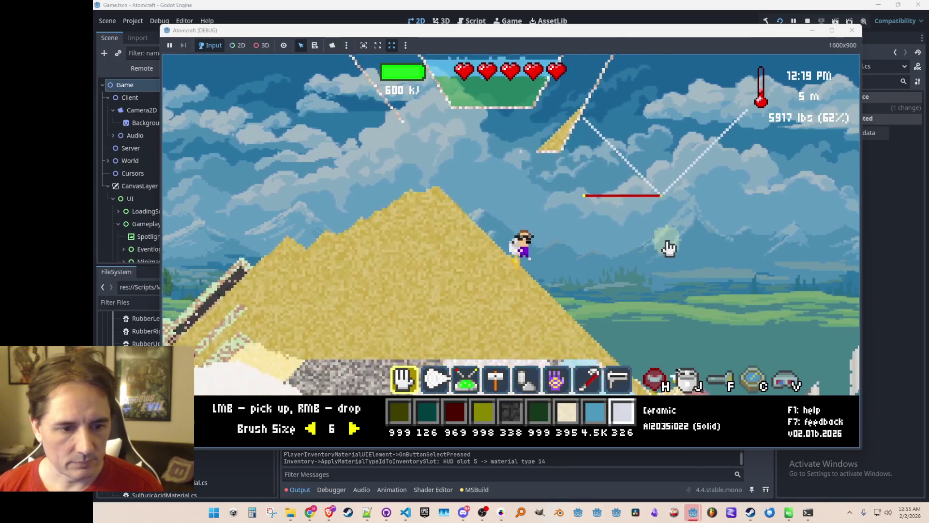
key("4")
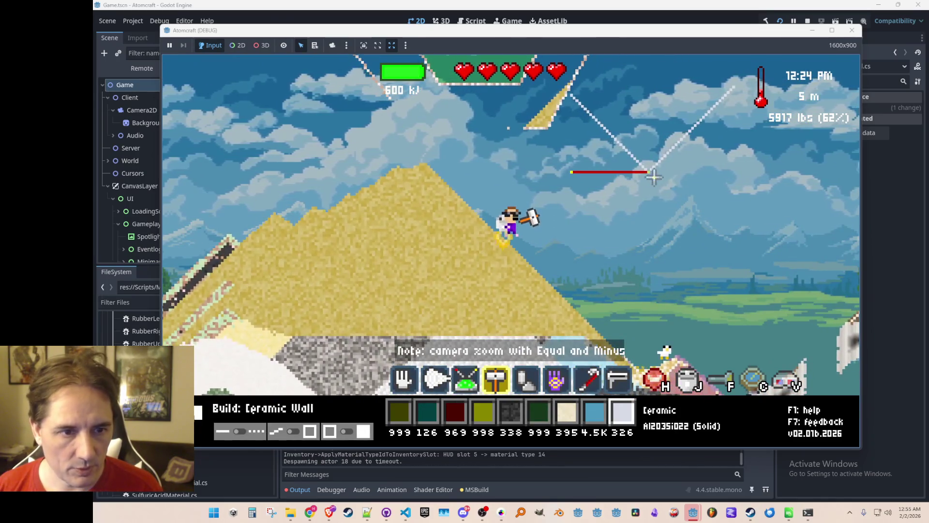
left_click_drag(647, 171, 729, 250)
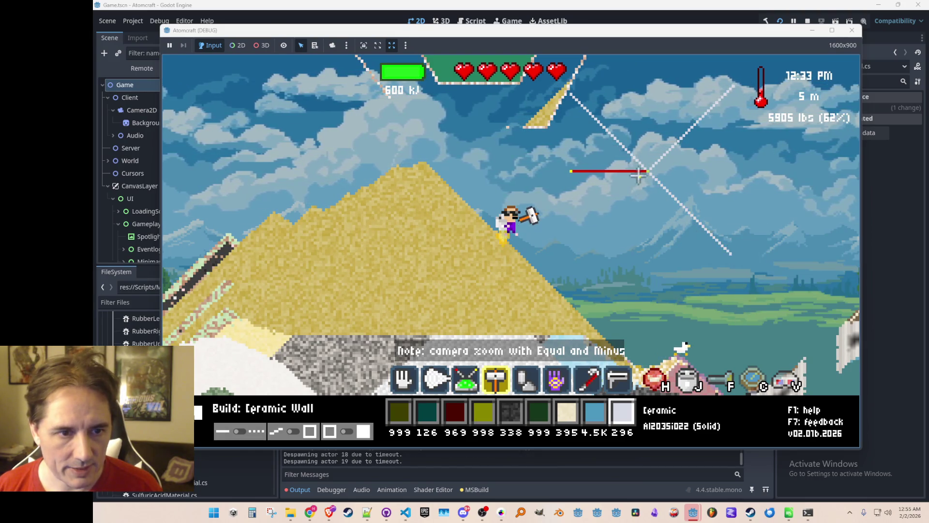
left_click_drag(644, 172, 590, 231)
Fill the V-shaped space between the walls with all the Hydrogen Gas
key("6")
mouse_move(659, 251)
left_mouse_down()
mouse_move(649, 254)
mouse_move(650, 269)
left_mouse_up()
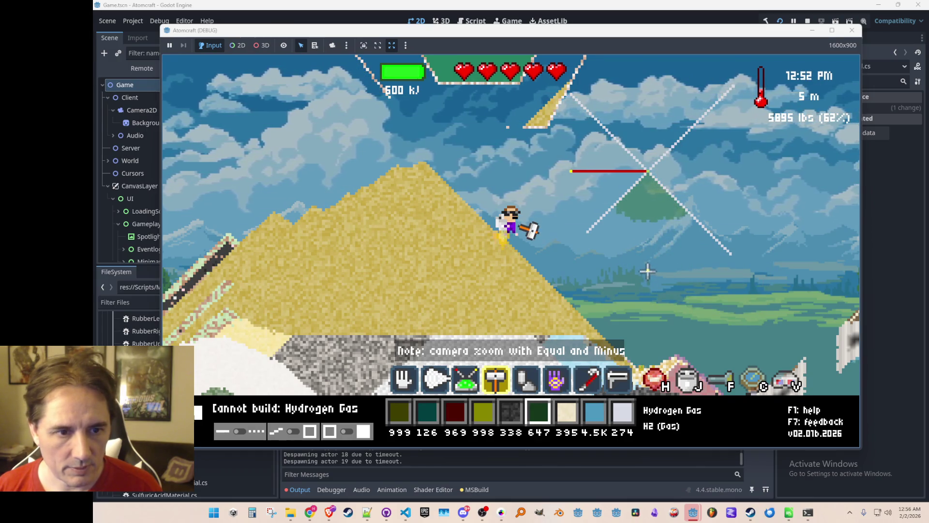
mouse_move(648, 194)
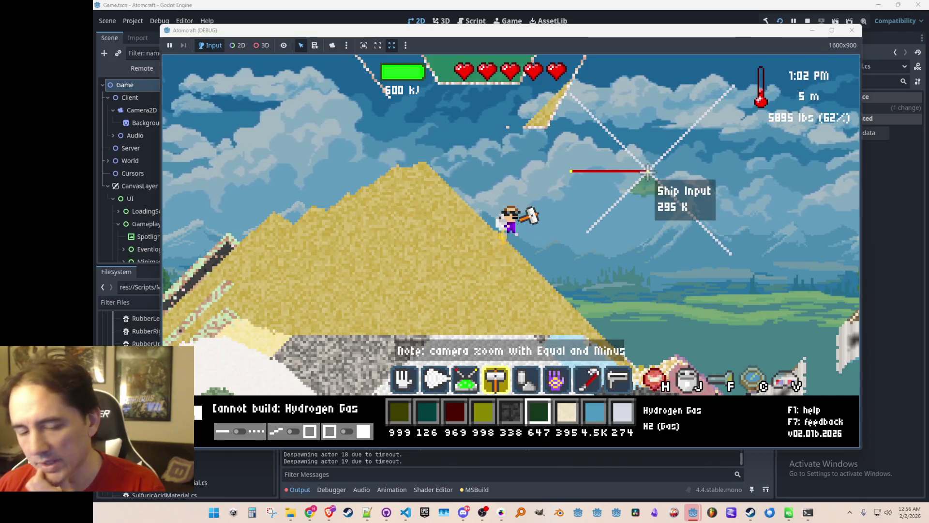
left_click_drag(653, 280, 661, 301)
Fly the character up and left with the jetpack to the floating device
key("w")
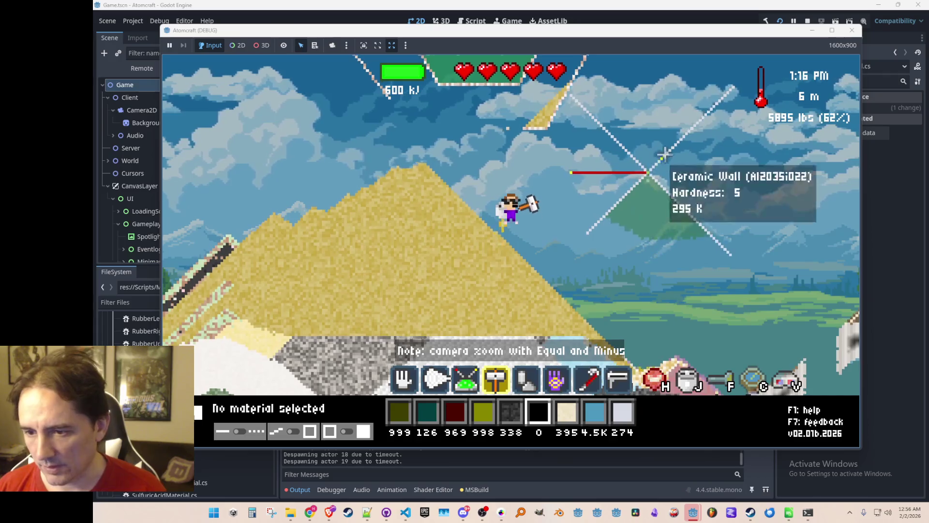
key("w")
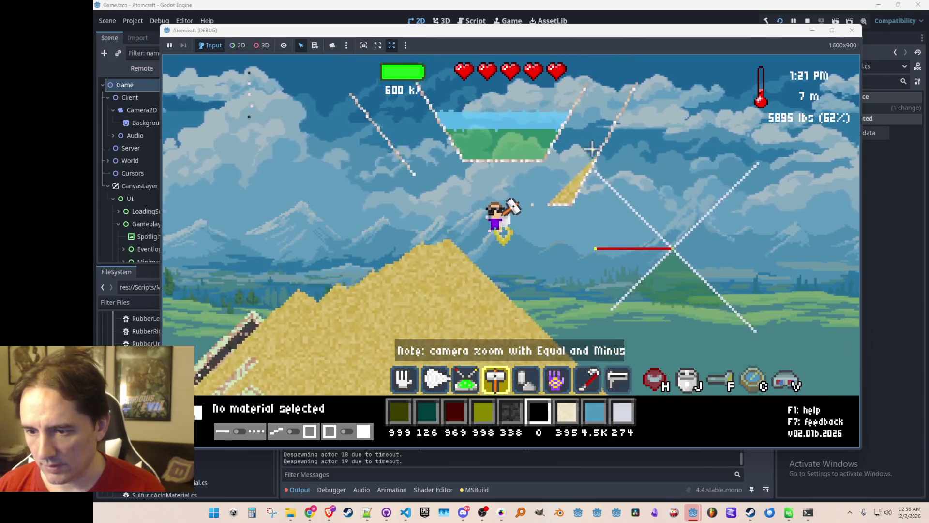
key("d")
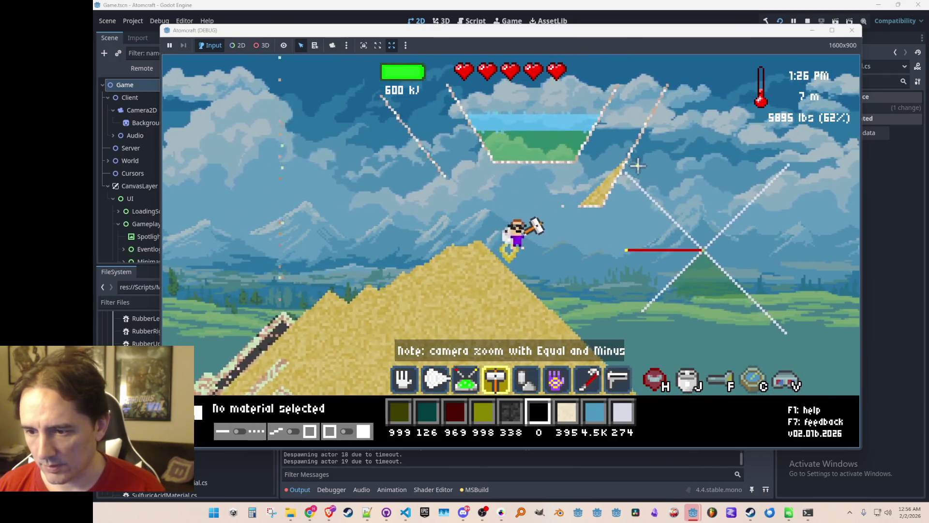
key("w")
key("a")
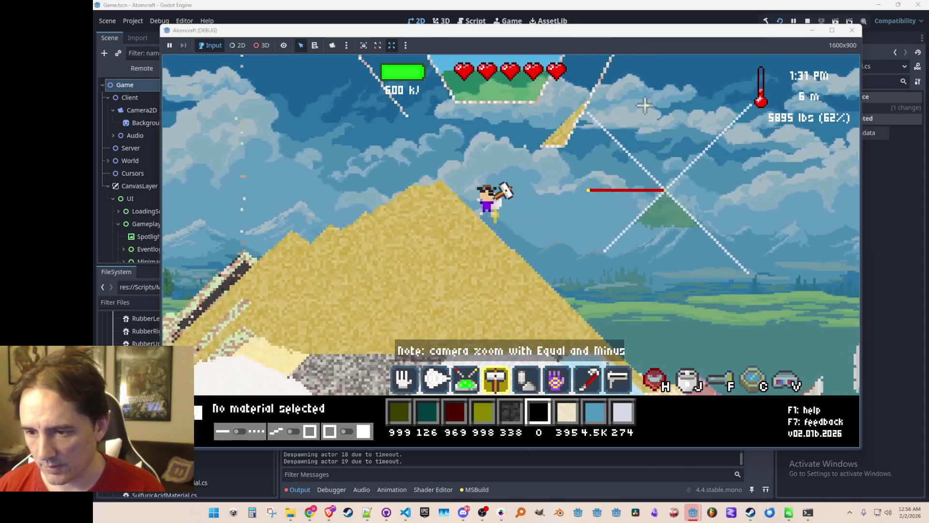
key("w")
key("a")
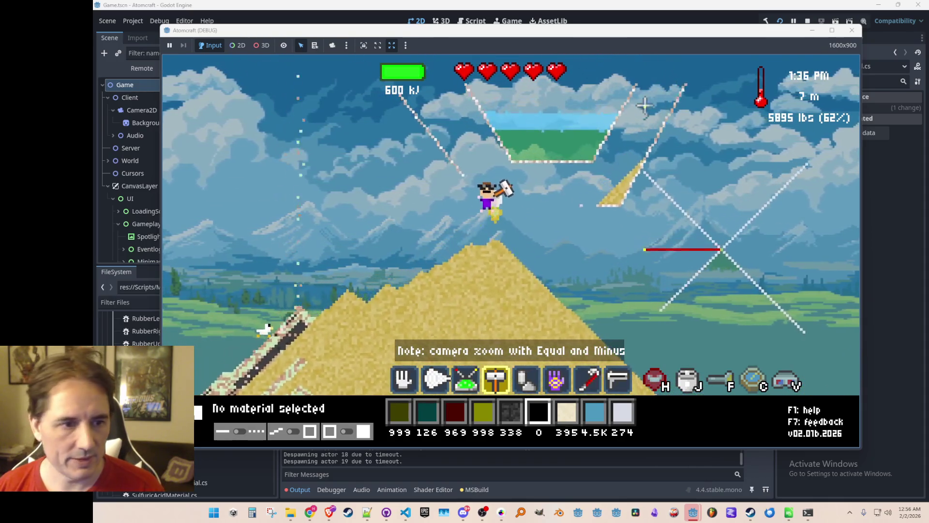
Lay Copper Wire beside the device and place a Switch next to it
key("7")
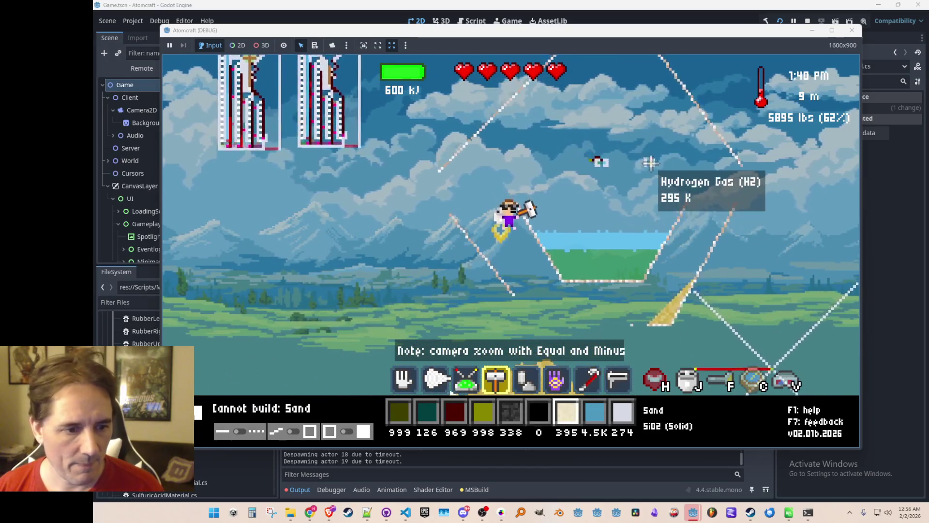
key("3")
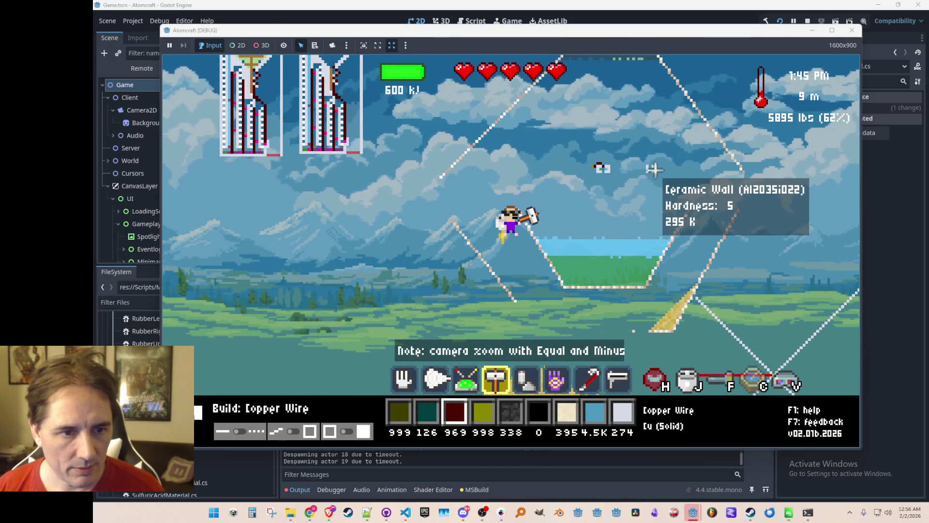
scroll(653, 170, "down", 4)
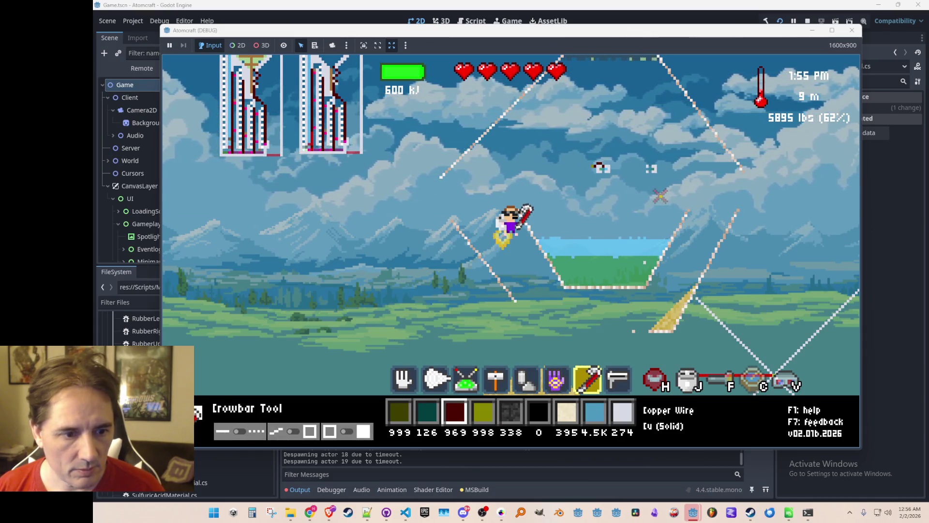
scroll(652, 192, "up", 3)
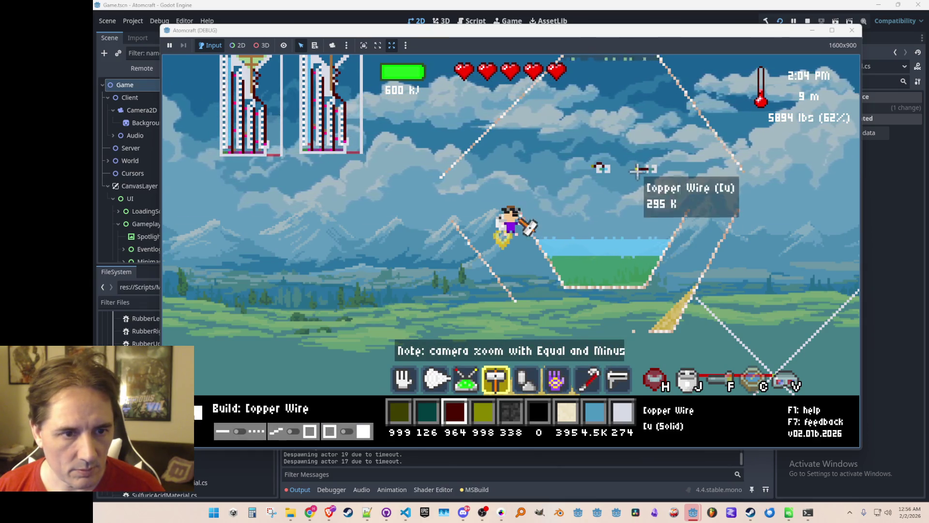
key("e")
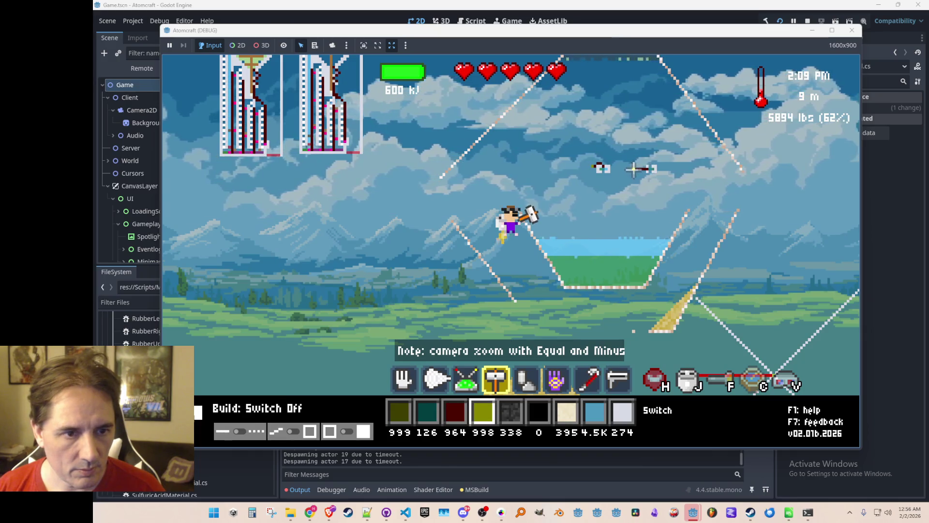
scroll(634, 186, "down", 5)
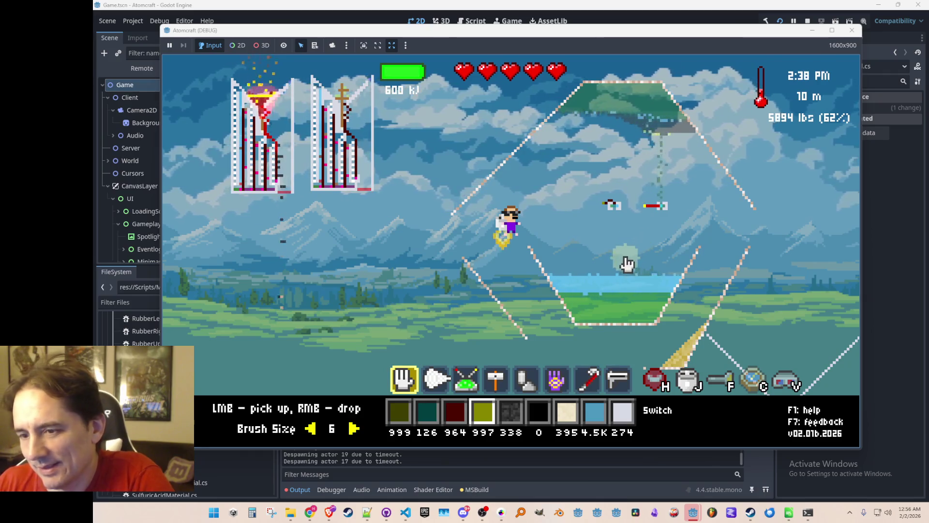
Turn the new switch on, then quit the game with Alt+F4
left_click(646, 214)
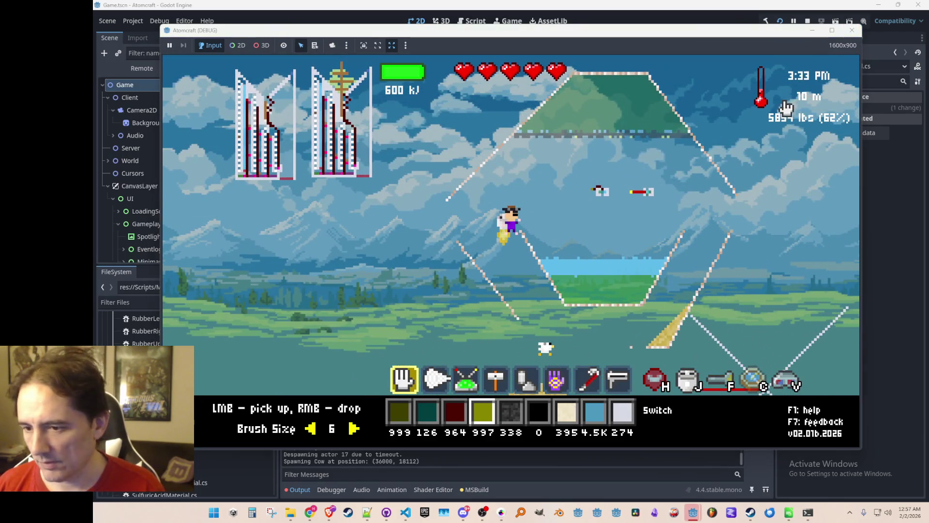
key("alt+F4")
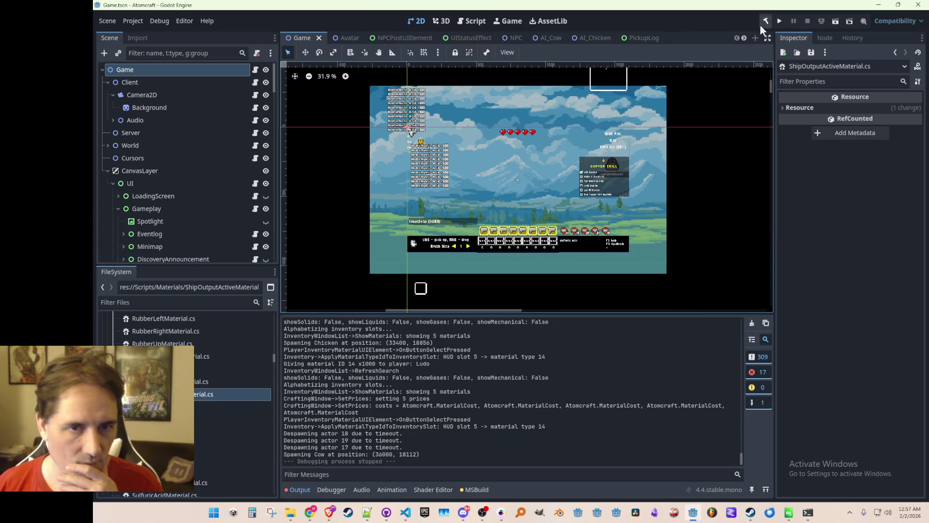
Relaunch the project from Godot's Run Project button and choose Single Player on the title screen
left_click(779, 22)
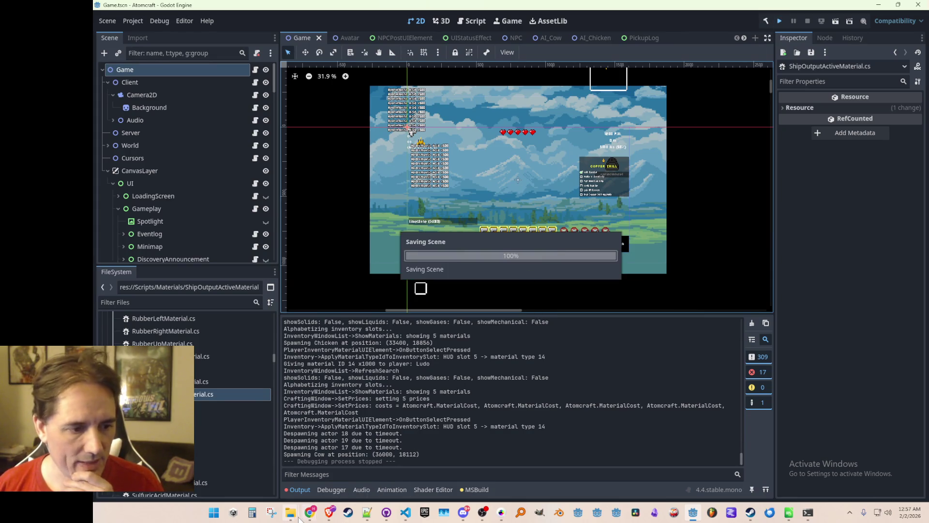
mouse_move(298, 519)
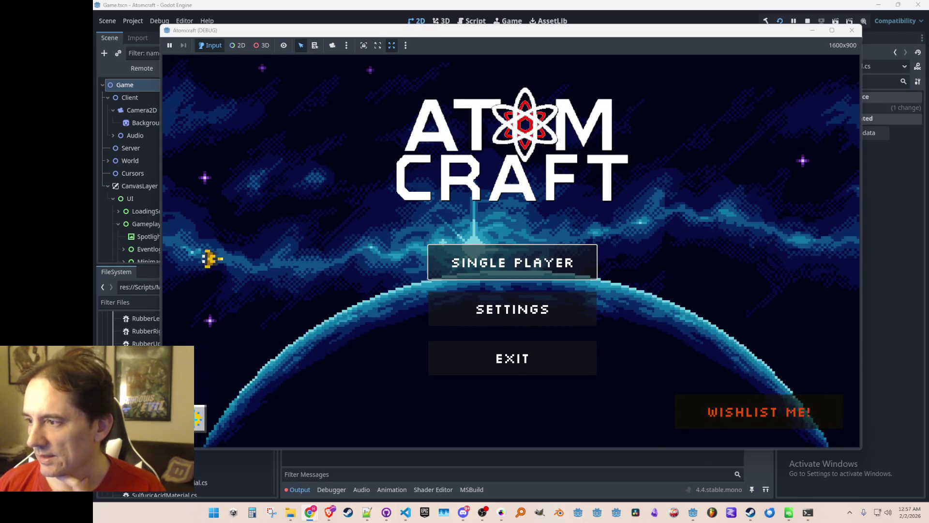
left_click(538, 260)
Pick the saved profile and world, wait for the load, then switch to the itch.io beta page
scroll(537, 258, "down", 3)
left_click(556, 289)
left_click(560, 256)
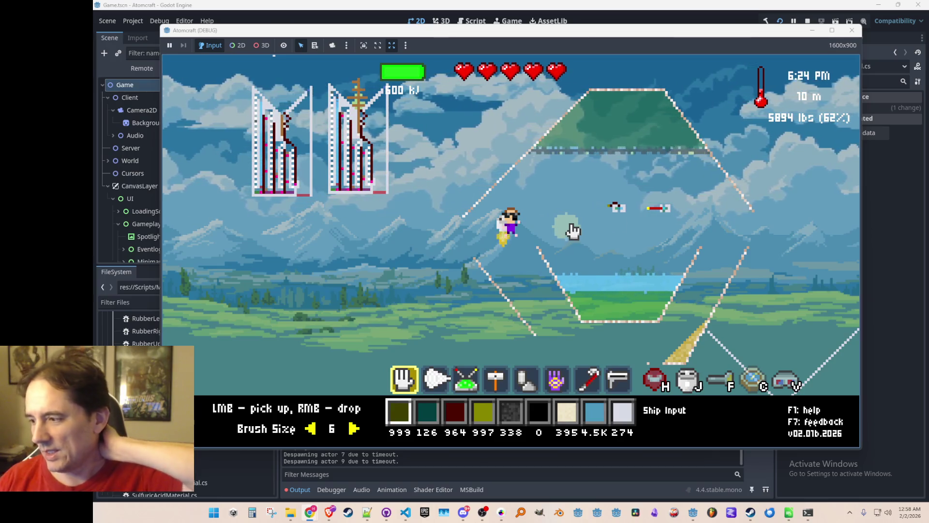
key("alt+Tab")
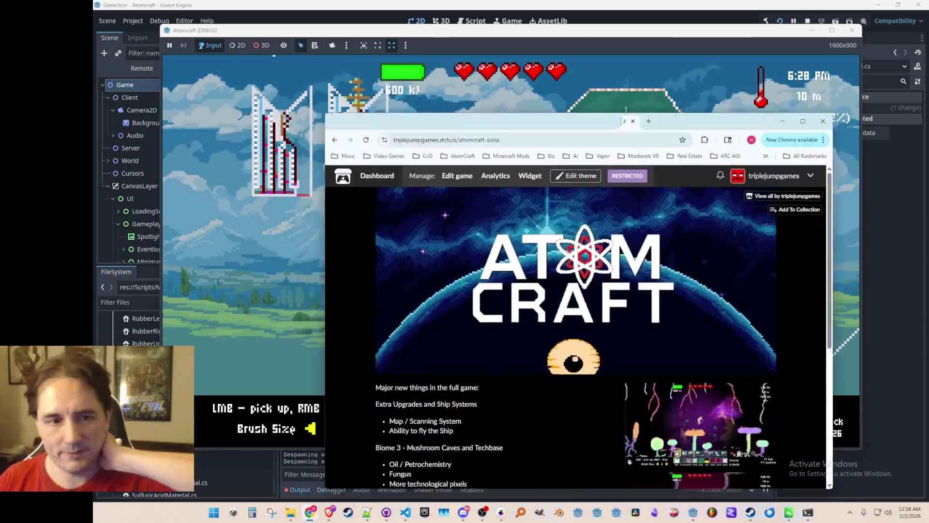
scroll(672, 288, "down", 5)
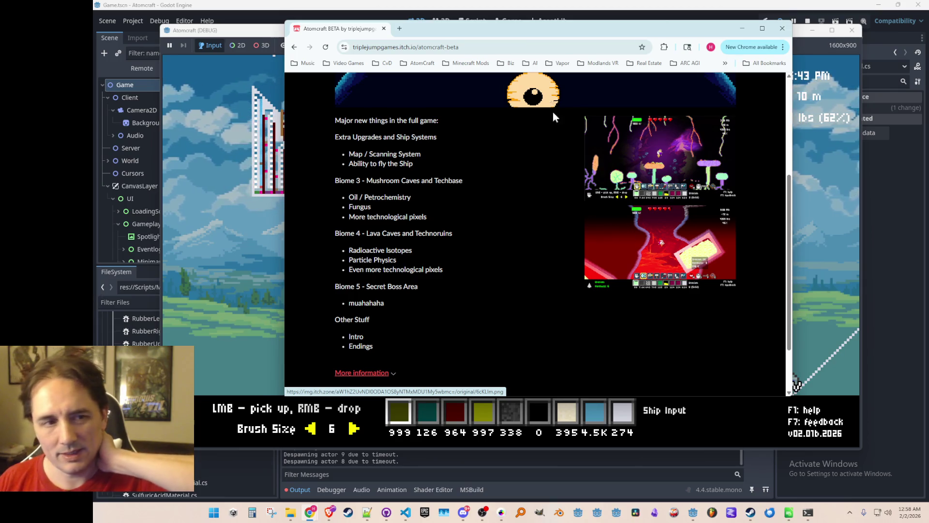
mouse_move(332, 37)
left_mouse_down()
mouse_move(312, 69)
mouse_move(499, 311)
mouse_move(498, 518)
left_mouse_up()
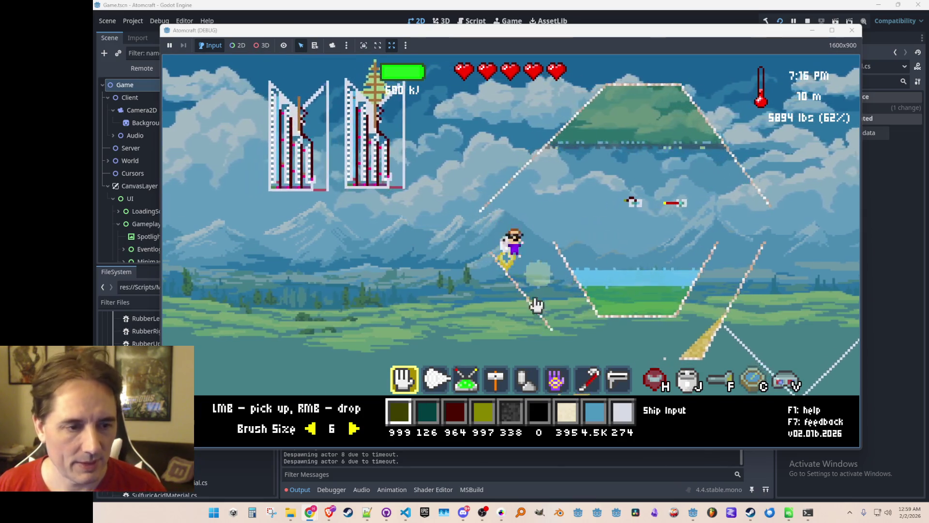
Open the in-game console to run export_all_materials, then stop the Atomcraft debug run
mouse_move(583, 255)
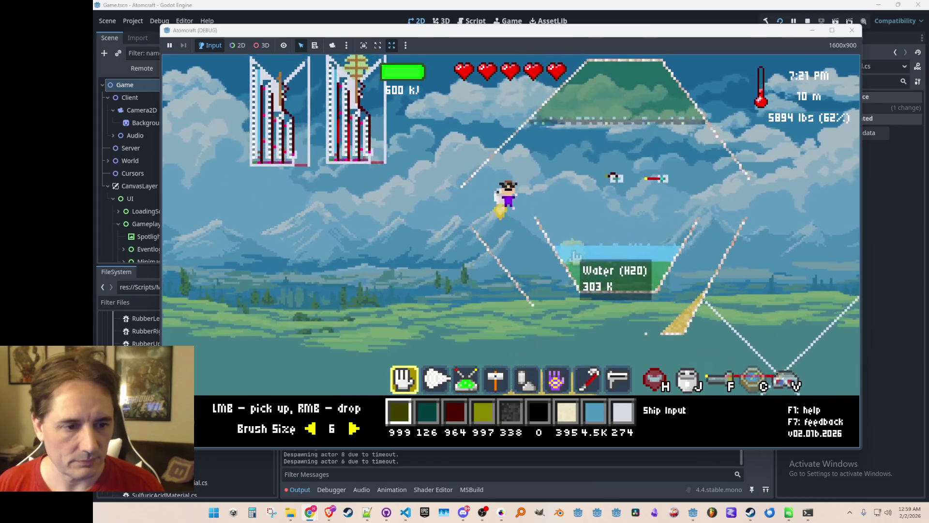
key("grave")
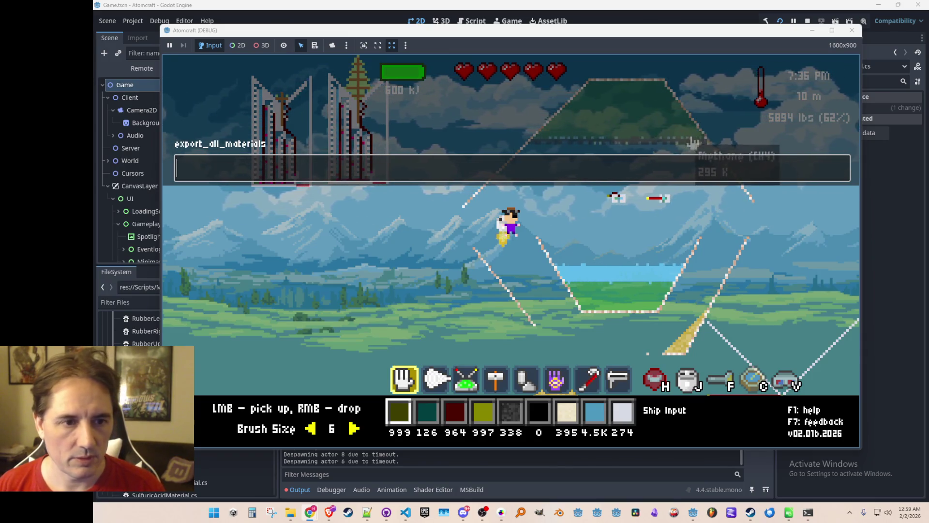
left_click(808, 22)
scroll(232, 406, "up", 10)
scroll(233, 432, "up", 10)
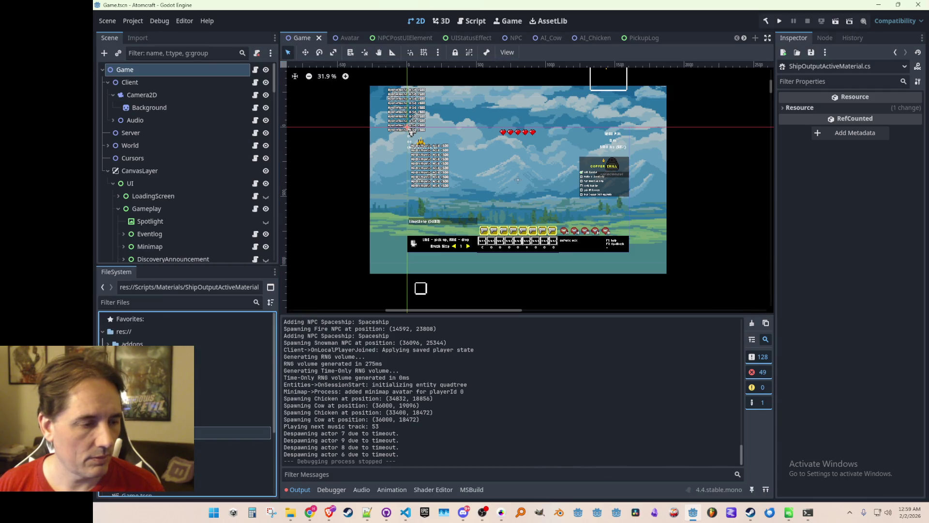
Locate res://Data/AllMaterials.json in the project files, then bring up the Materials Explorer window
double_click(232, 369)
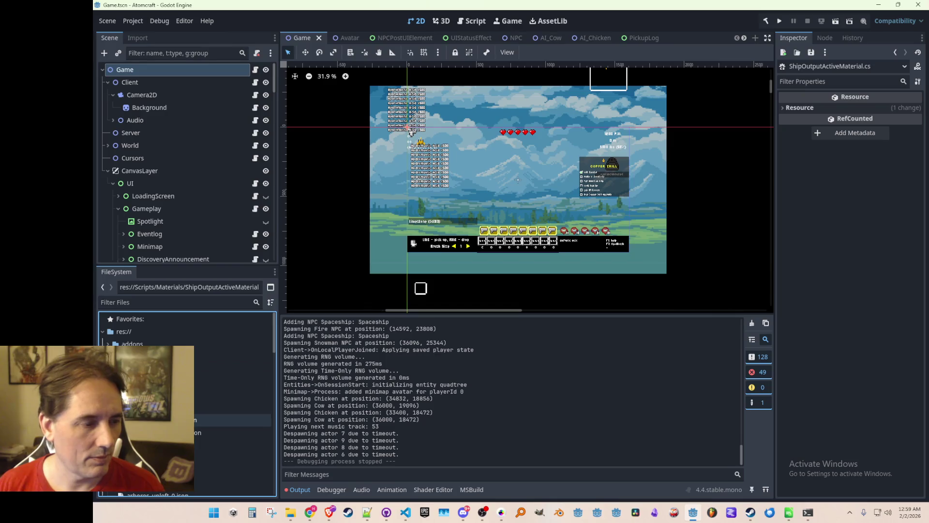
left_click(232, 382)
key("Down")
key("Down")
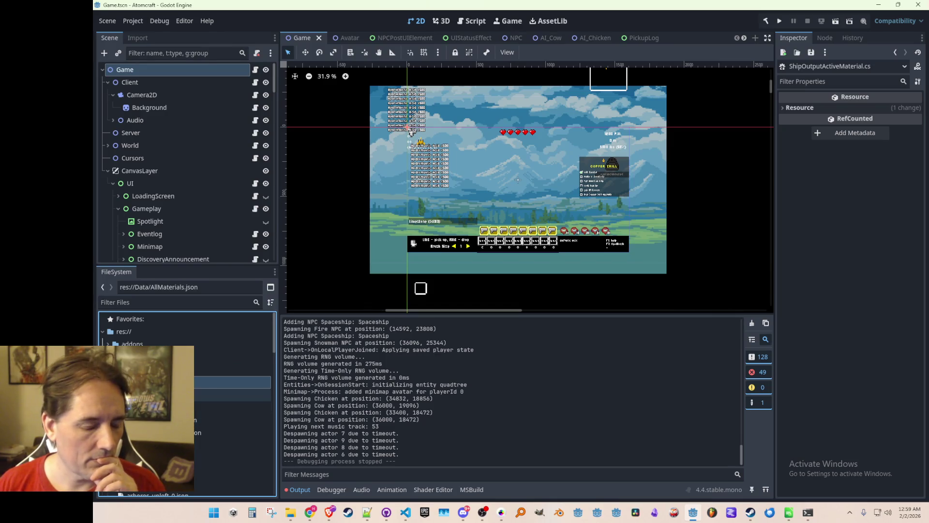
left_click(184, 358)
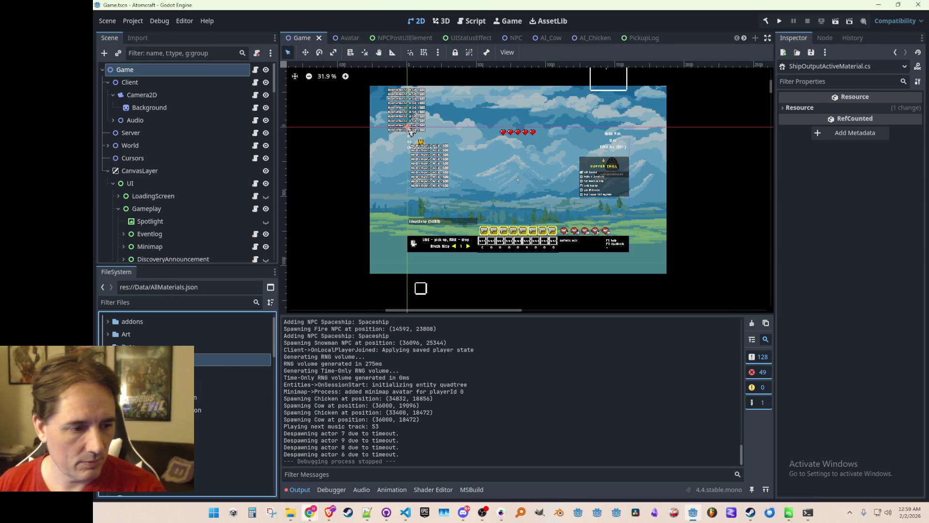
mouse_move(292, 517)
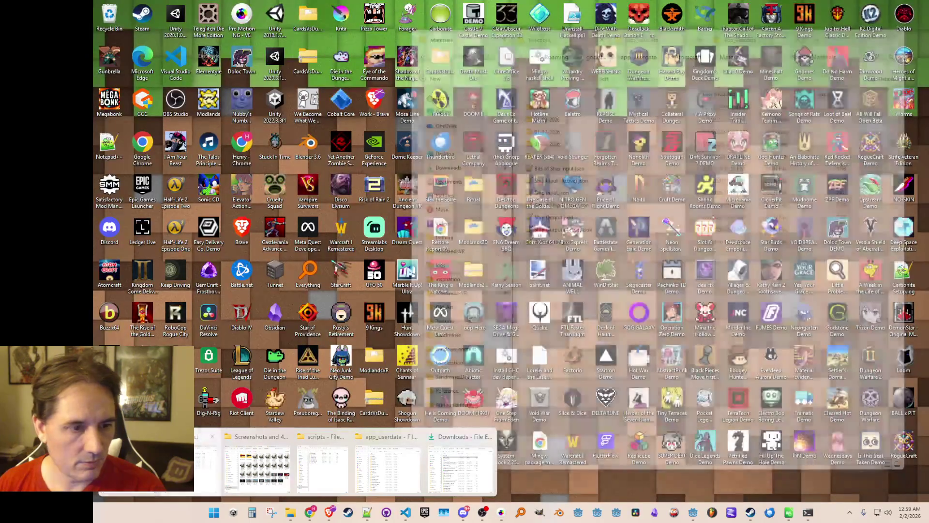
left_click(459, 462)
Delete AllMaterials.json from the Materials folder
key("alt+Tab")
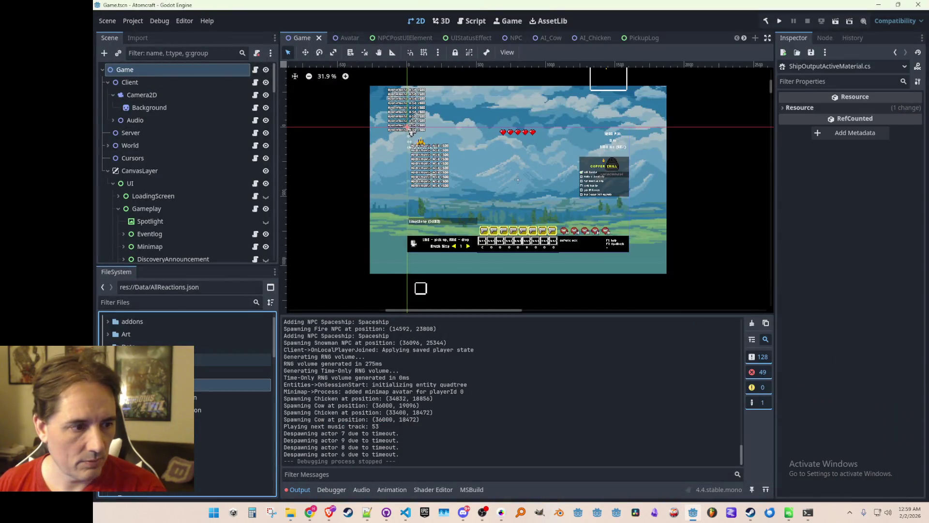
key("Delete")
left_click(442, 301)
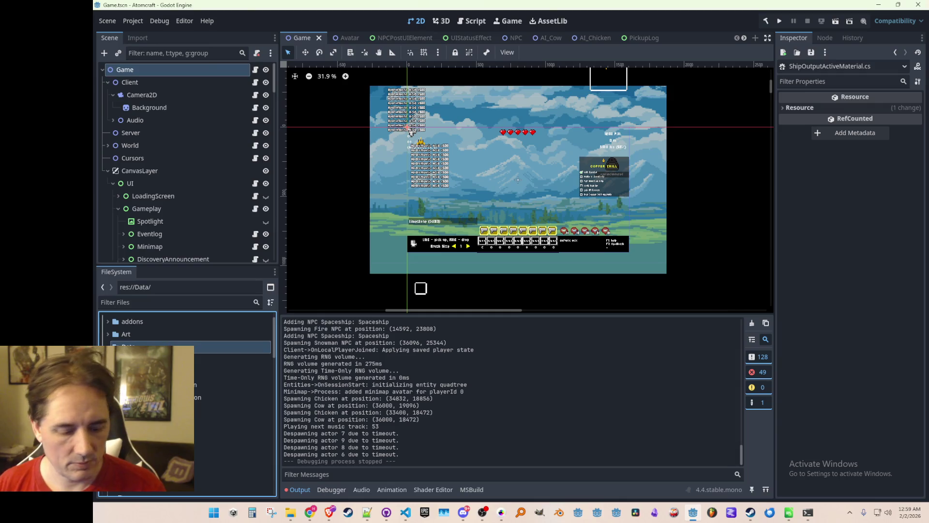
key("alt+Tab")
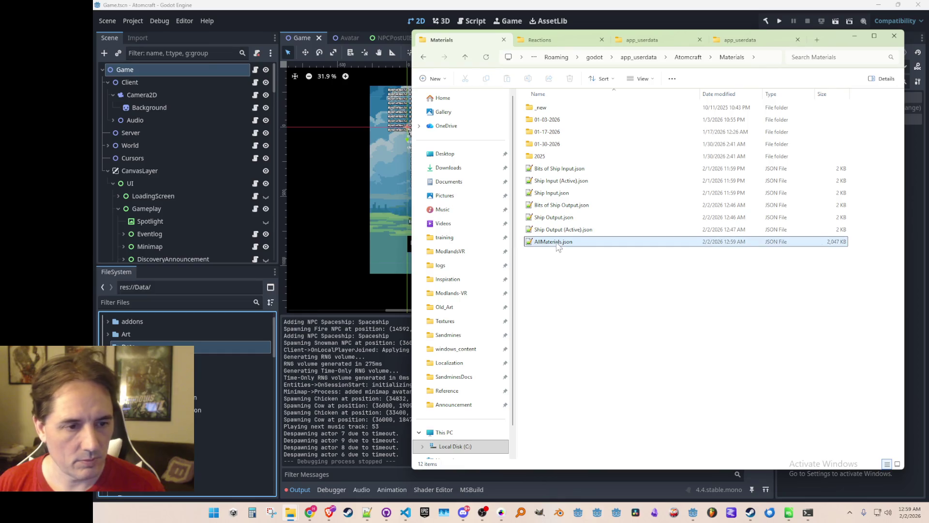
key("Delete")
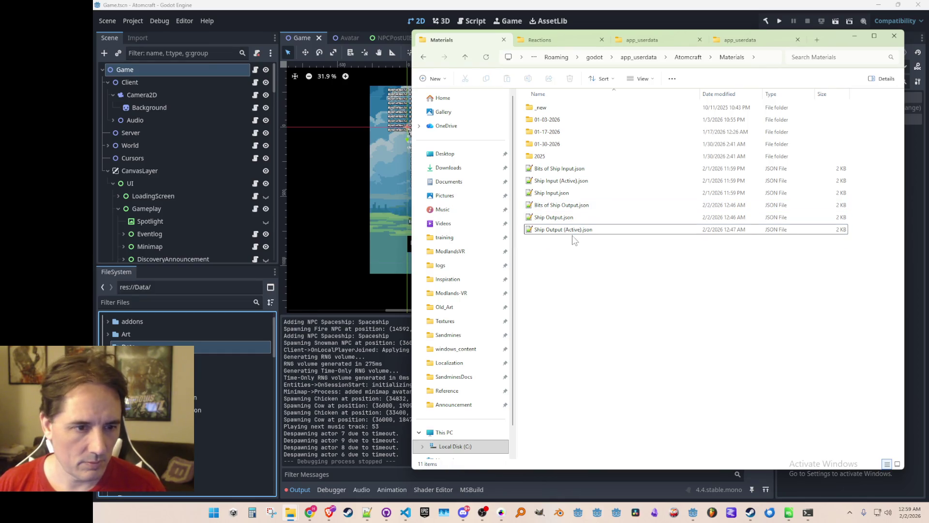
Create a new folder named 02-02-2026 in the Materials folder
left_click(570, 230)
left_click(584, 170, "shift")
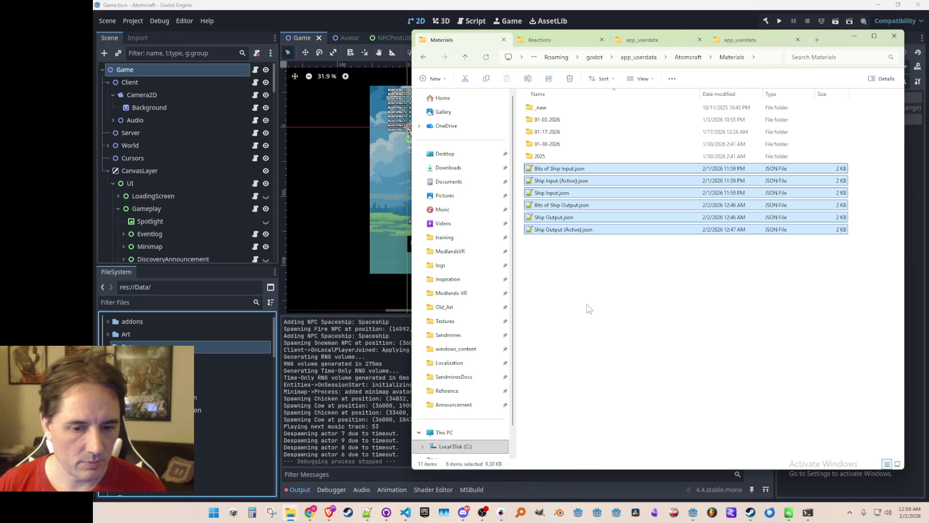
right_click(572, 291)
mouse_move(610, 362)
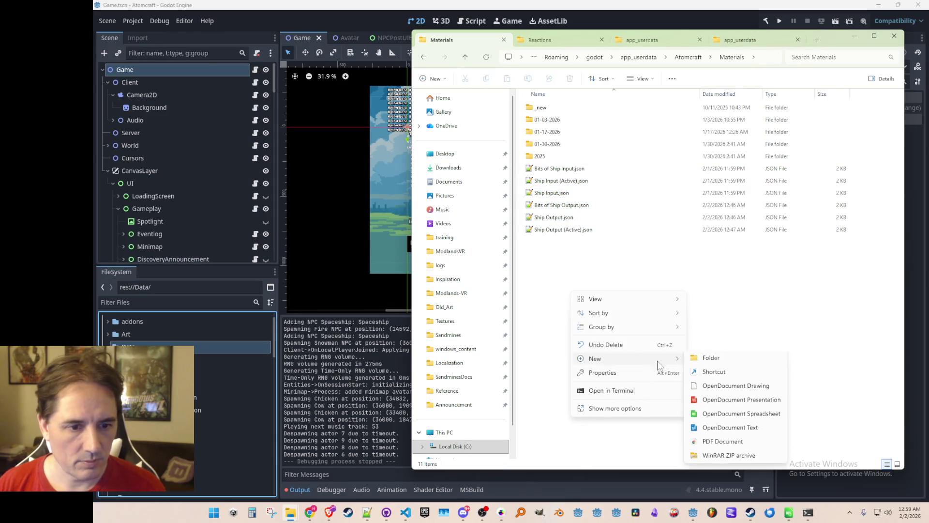
left_click(710, 360)
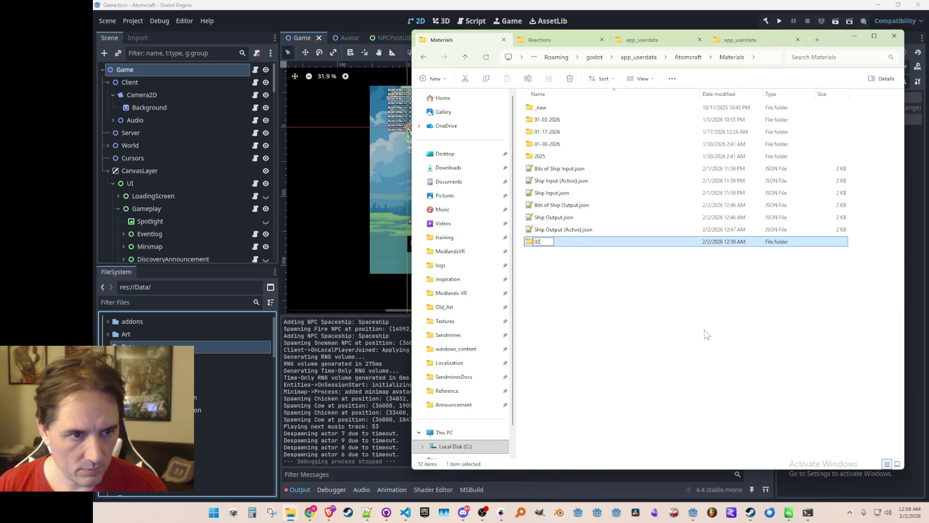
type("02-02-20")
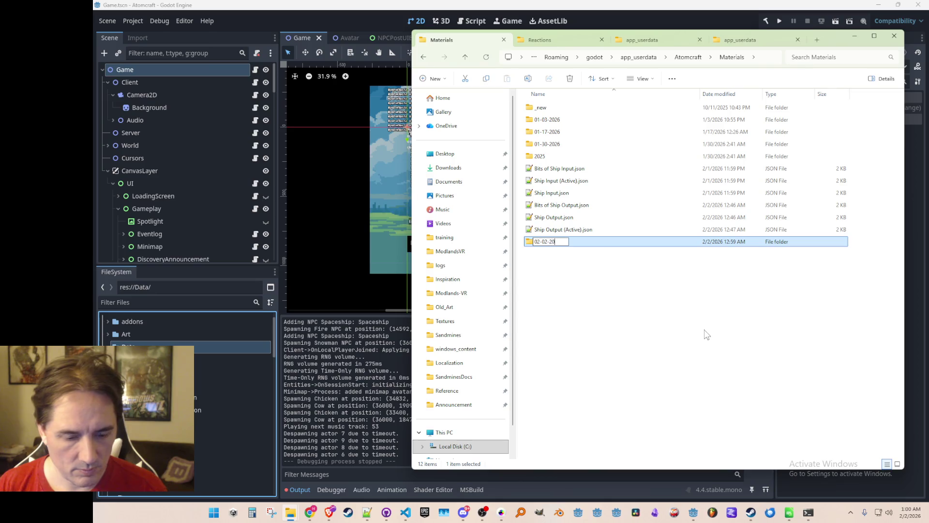
type("26")
key("Return")
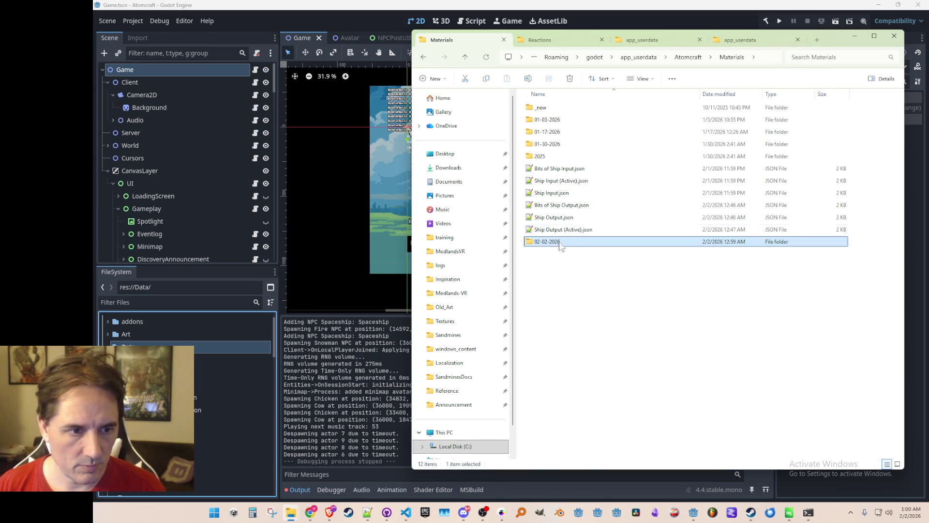
Move the six Ship Input/Output JSON files into 02-02-2026 and minimize Explorer
left_click(556, 169)
left_click(564, 230, "shift")
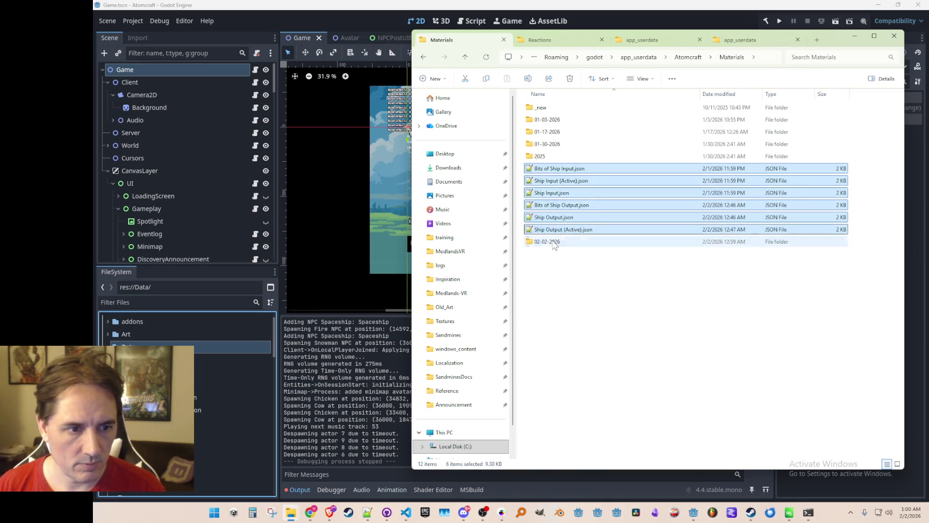
key("Delete")
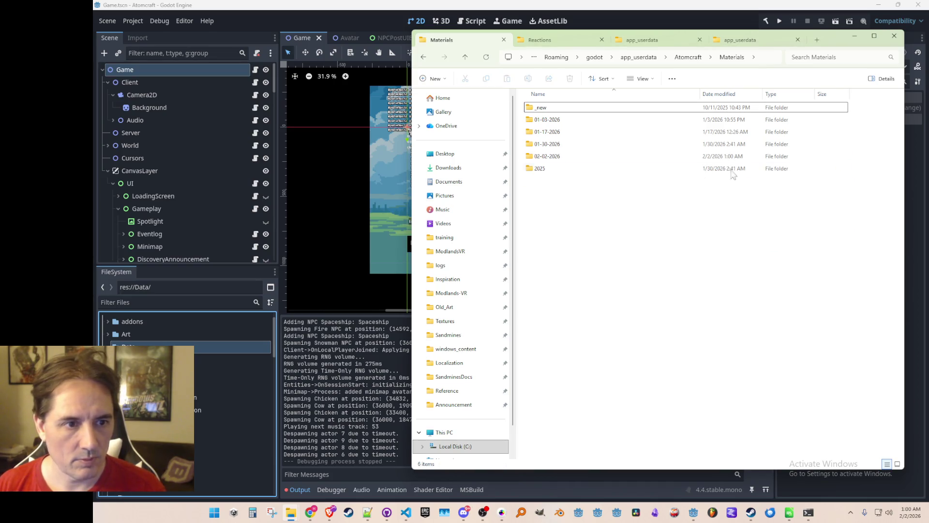
left_click(855, 38)
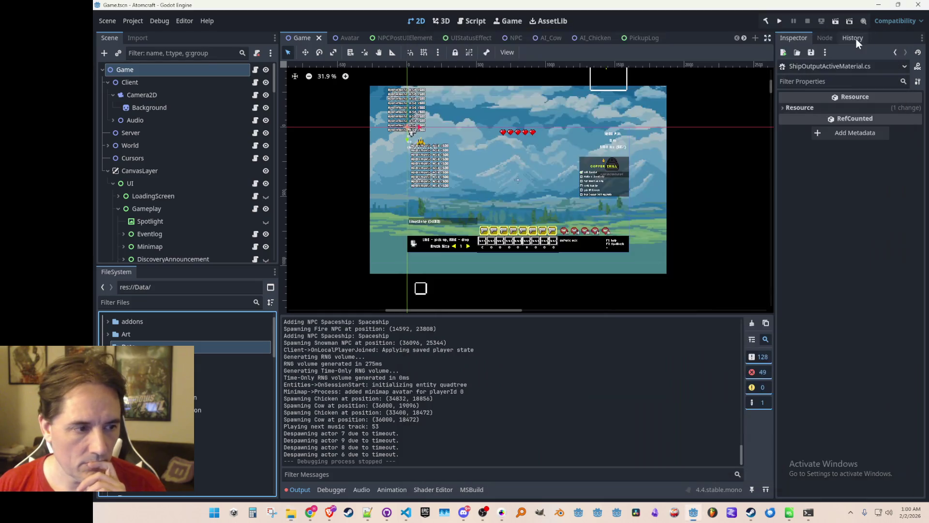
Add SteamBeta and ItchioBeta to the GameVersion enum defined next to ItchioRelease
key("ctrl+s")
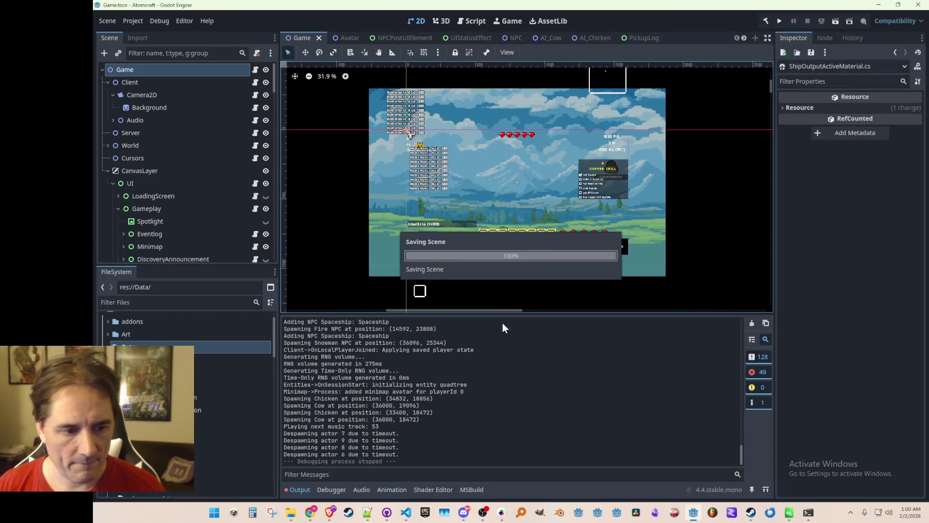
left_click(405, 514)
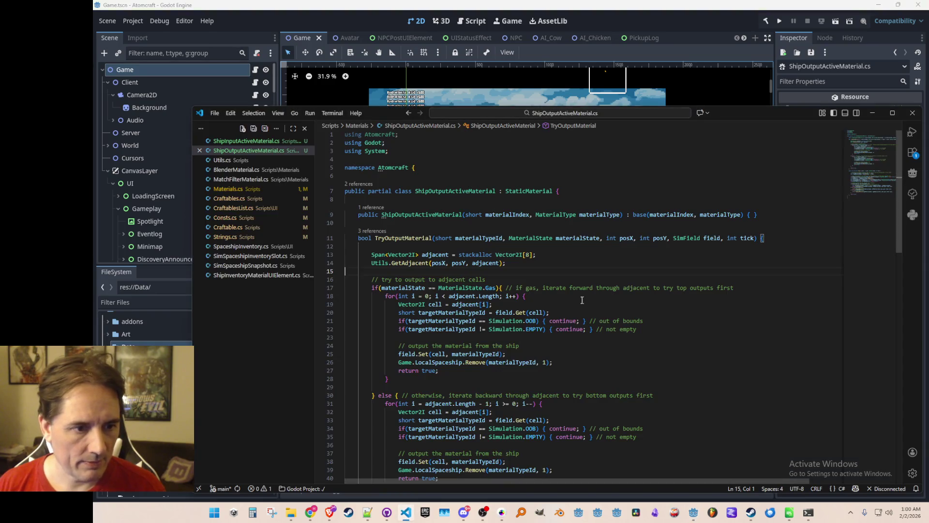
left_click(227, 218)
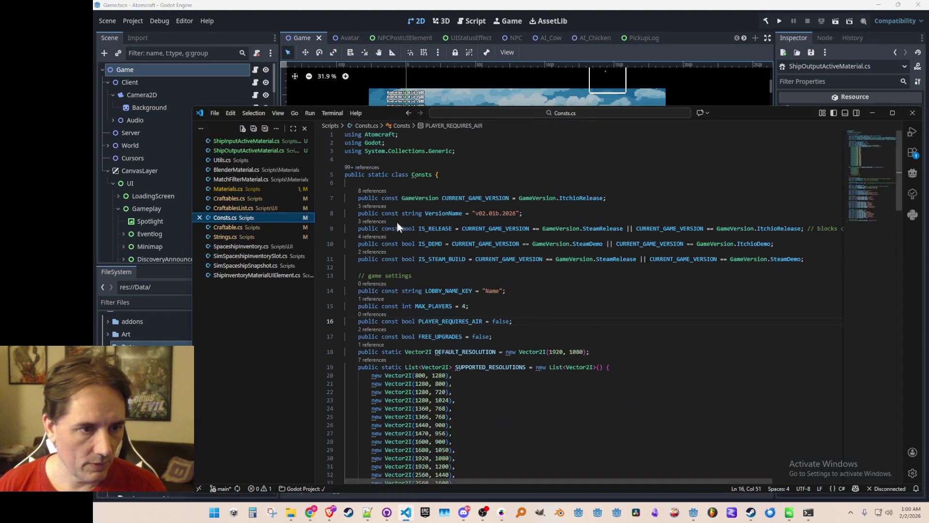
right_click(584, 201)
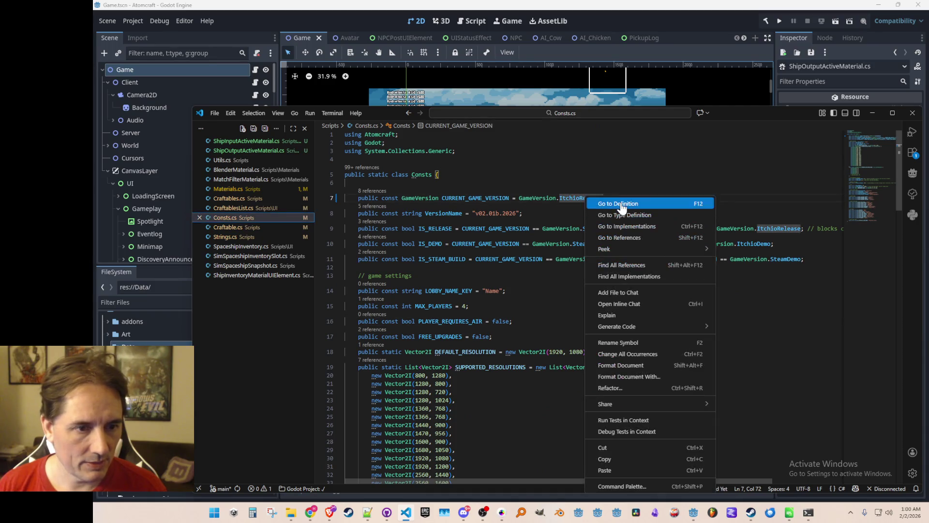
left_click(602, 205)
key("Left")
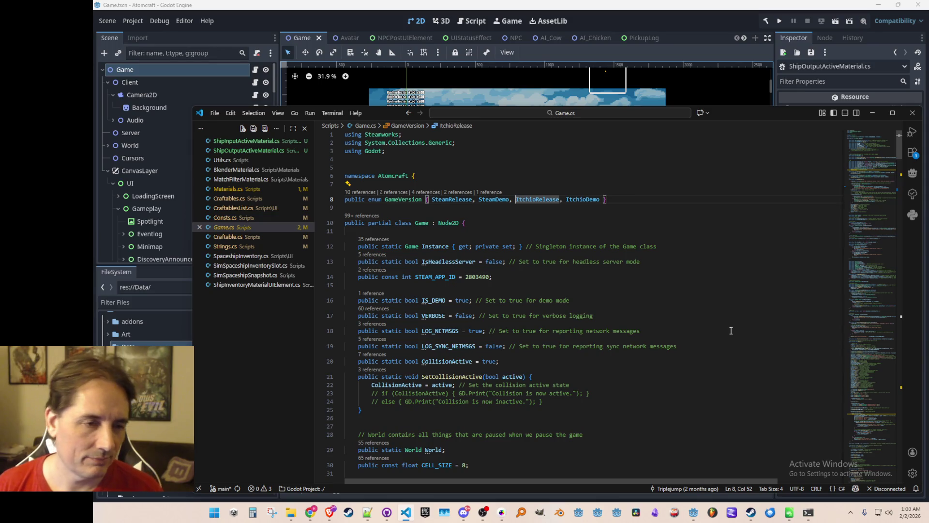
type("SteamBeta, Steam")
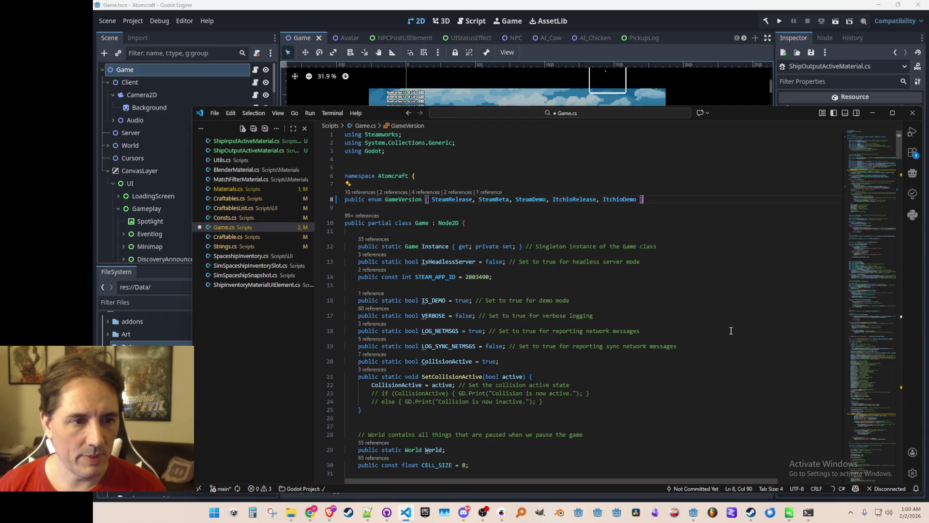
type("Itchio")
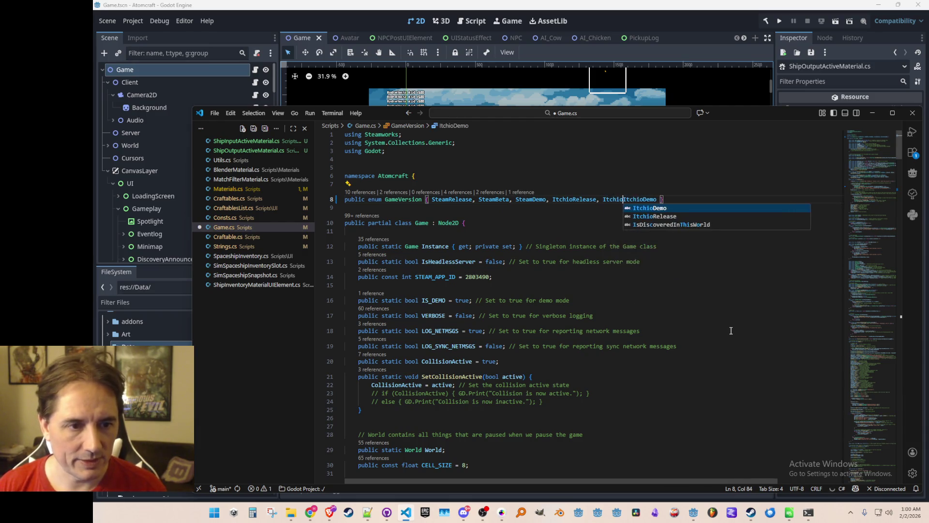
type("Beta,")
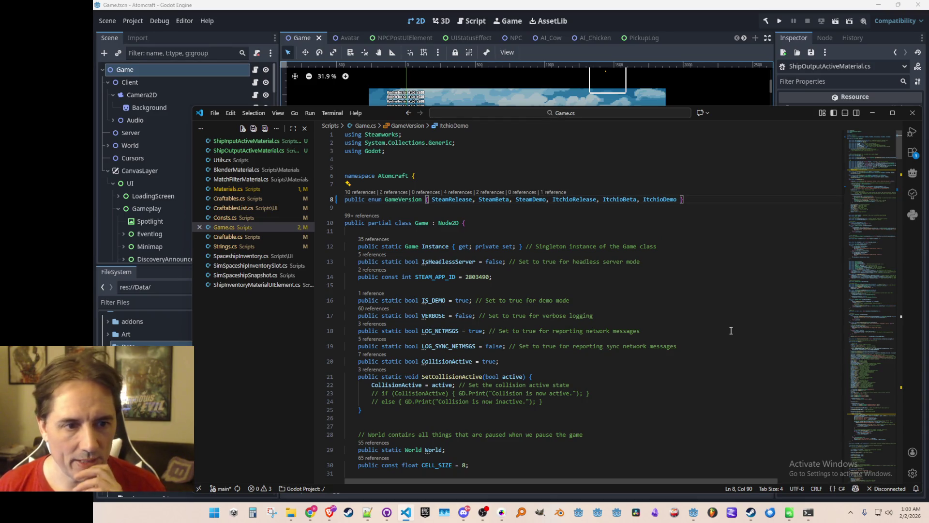
Set CURRENT_GAME_VERSION to ItchioBeta and VersionName to v02.02.2026, then run the game
key("ctrl+Tab")
key("ctrl+Delete")
type("Beta;")
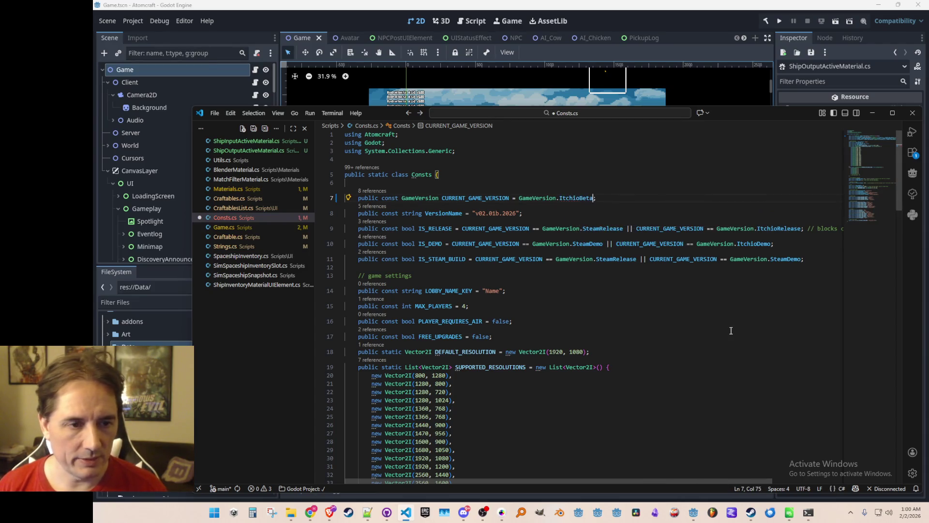
key("Down")
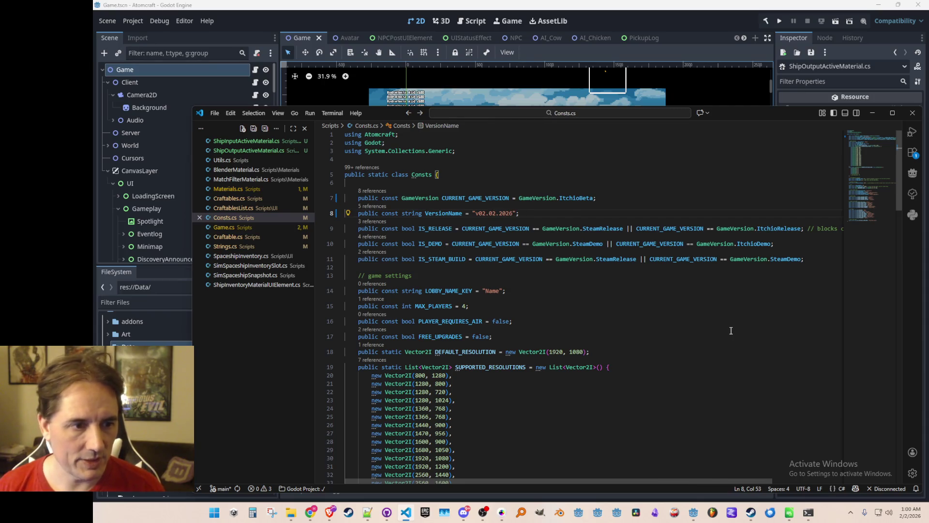
left_click(379, 17)
left_click(782, 19)
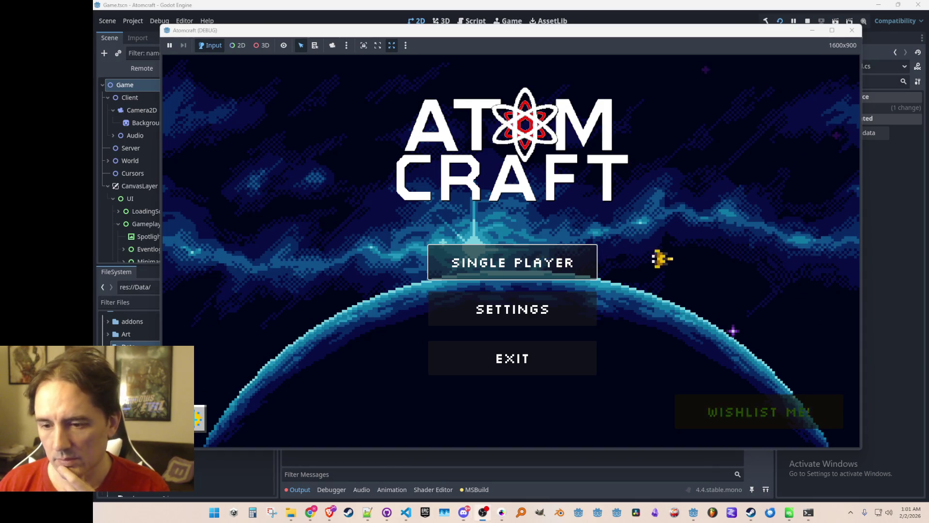
Start Single Player with a profile and load the Enchanted Odyssey world
left_click(543, 266)
scroll(541, 227, "down", 3)
left_click(528, 237)
scroll(531, 238, "down", 3)
scroll(537, 240, "up", 3)
left_click(533, 246)
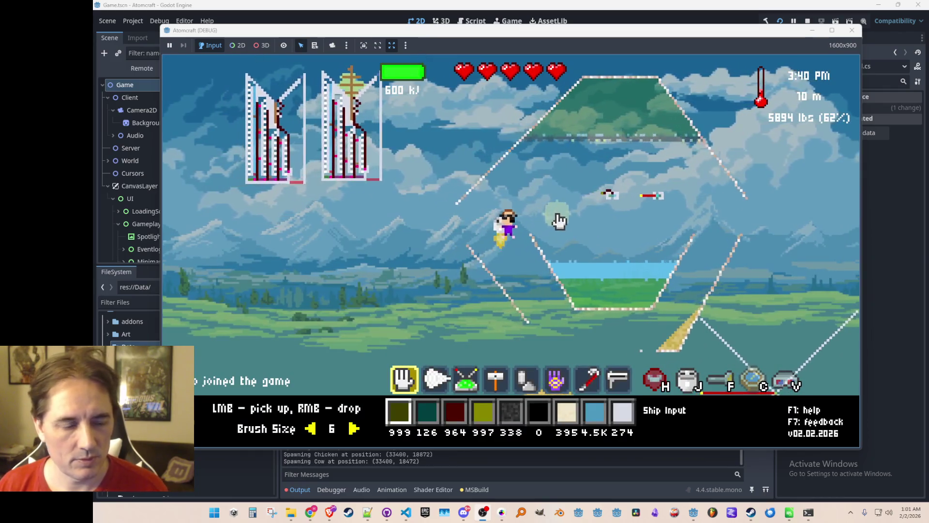
Check the Ship Input and Ship Output crafting recipes, then stop the game and save the scene
key("j")
left_click(484, 123)
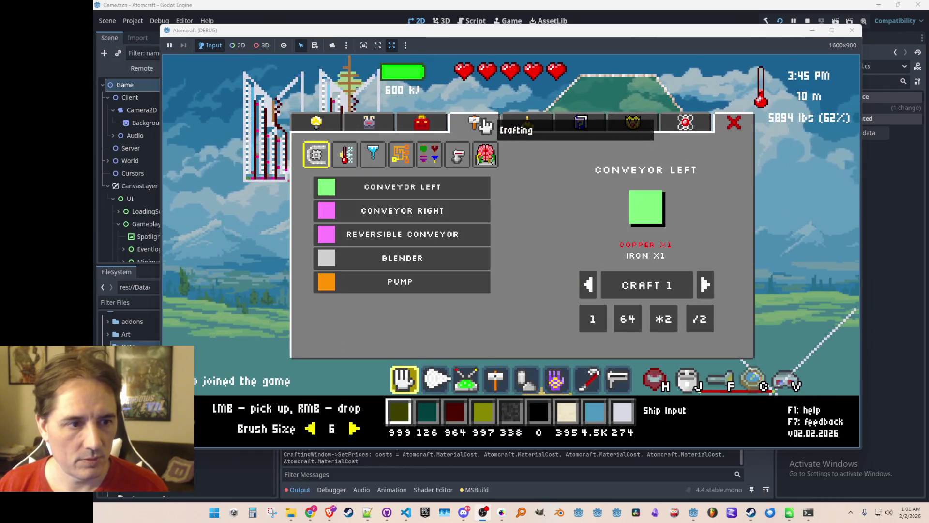
left_click(485, 154)
left_click(446, 261)
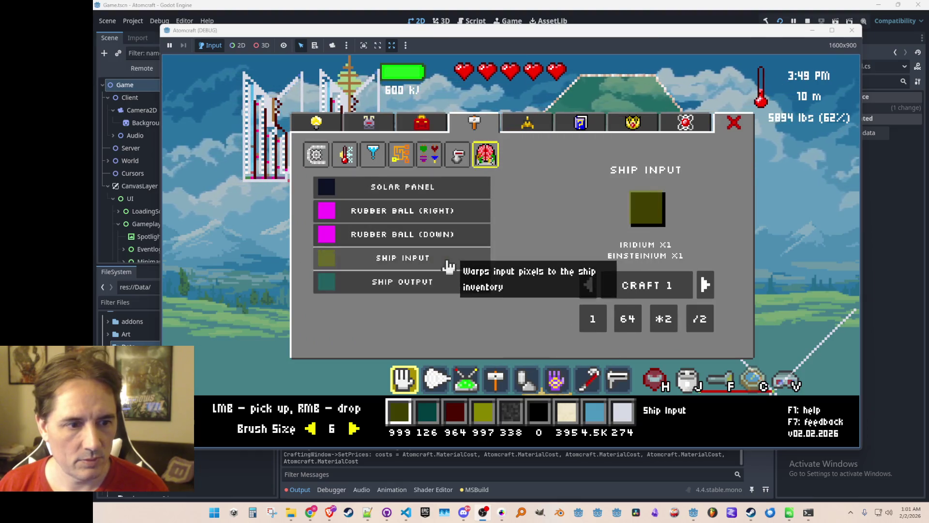
left_click(445, 283)
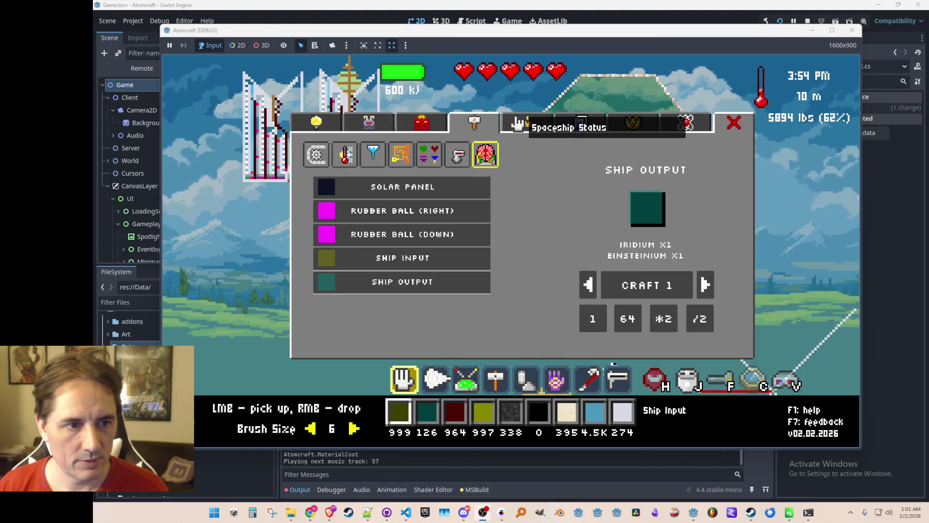
key("j")
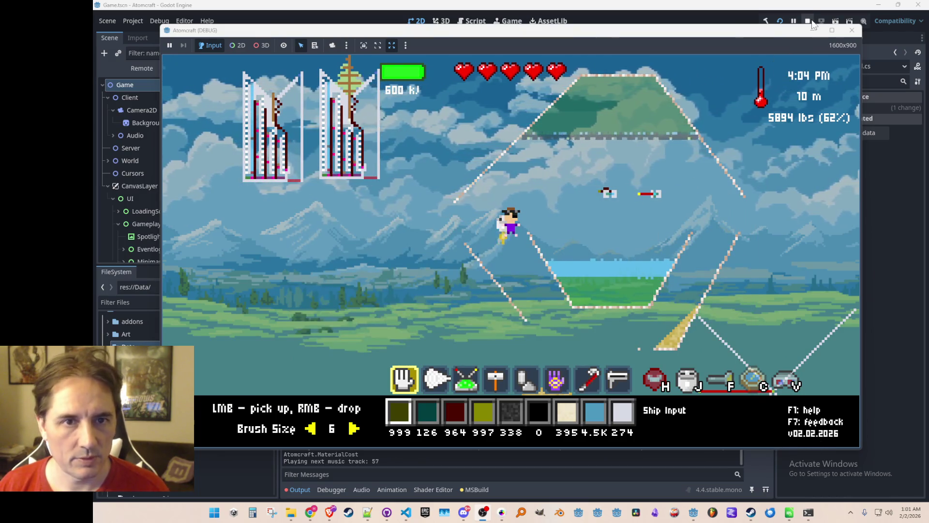
key("F8")
key("ctrl+s")
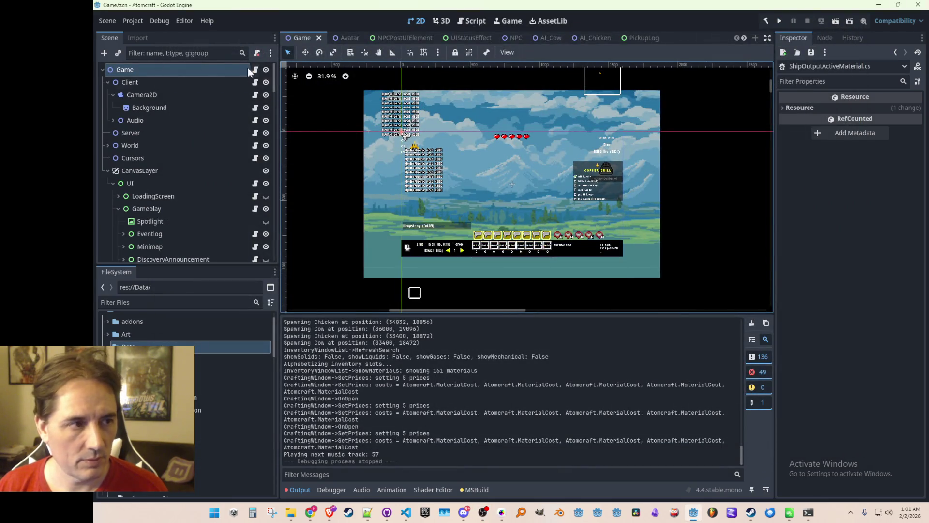
Export the Windows Desktop preset as AtomCraft.exe, overwriting the existing file in windows_content
left_click(133, 21)
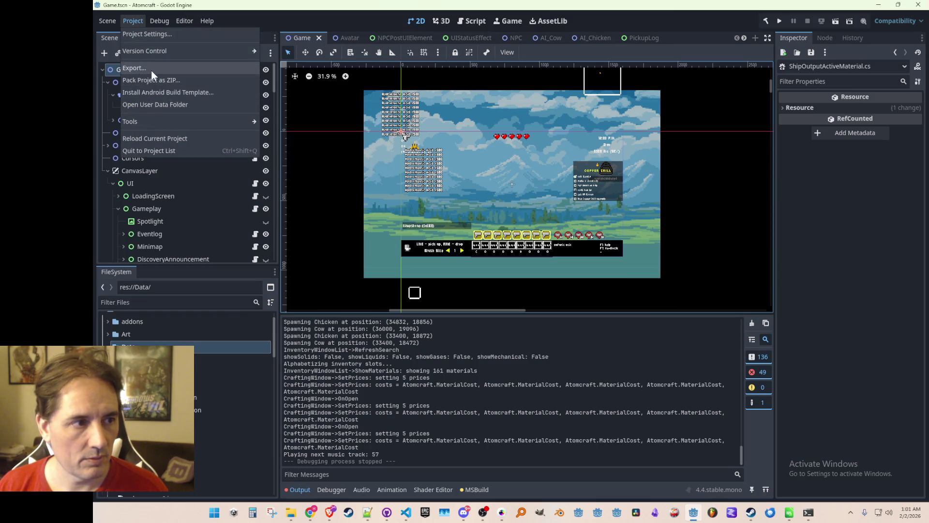
left_click(134, 68)
left_click(341, 112)
left_click(459, 380)
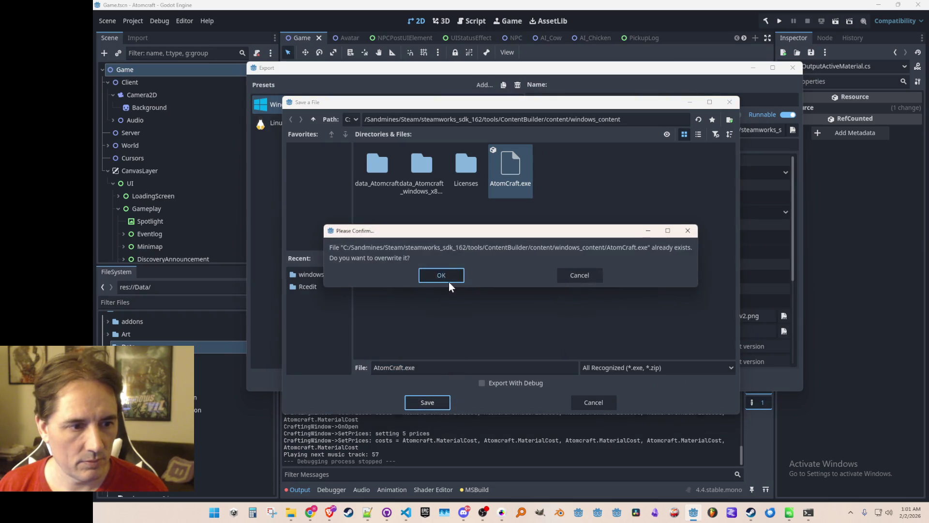
left_click(448, 280)
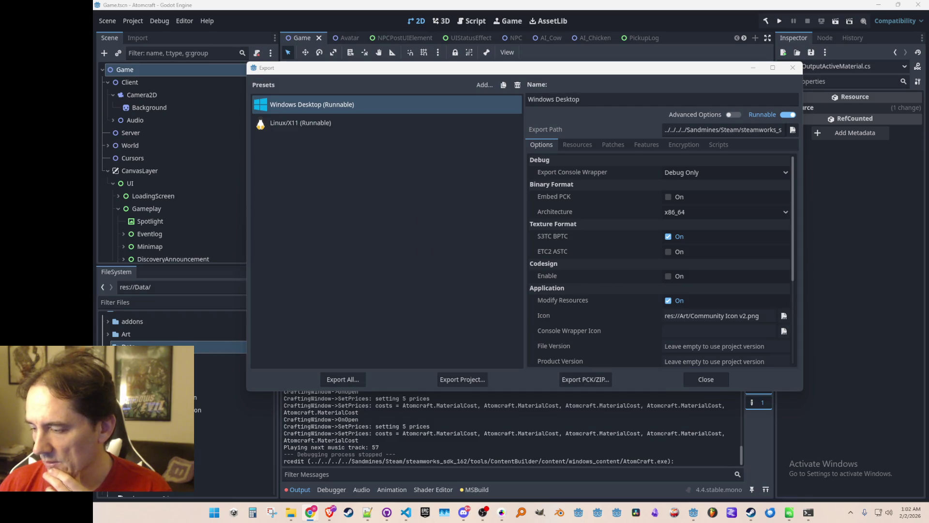
left_click(705, 379)
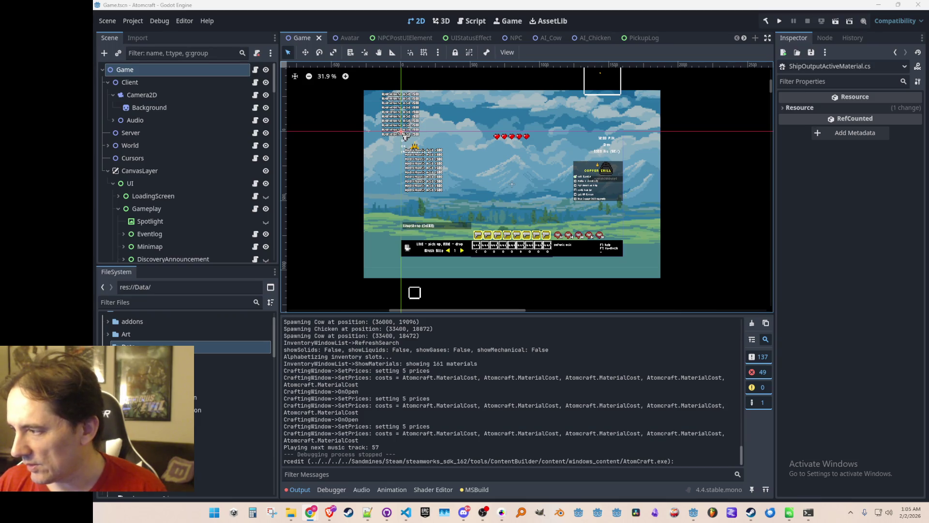
Bring the itch.io Atomcraft beta page listing Atomcraft_BETA_Feb-02-2026_PC.zip to the front
key("alt+Tab")
scroll(594, 230, "down", 10)
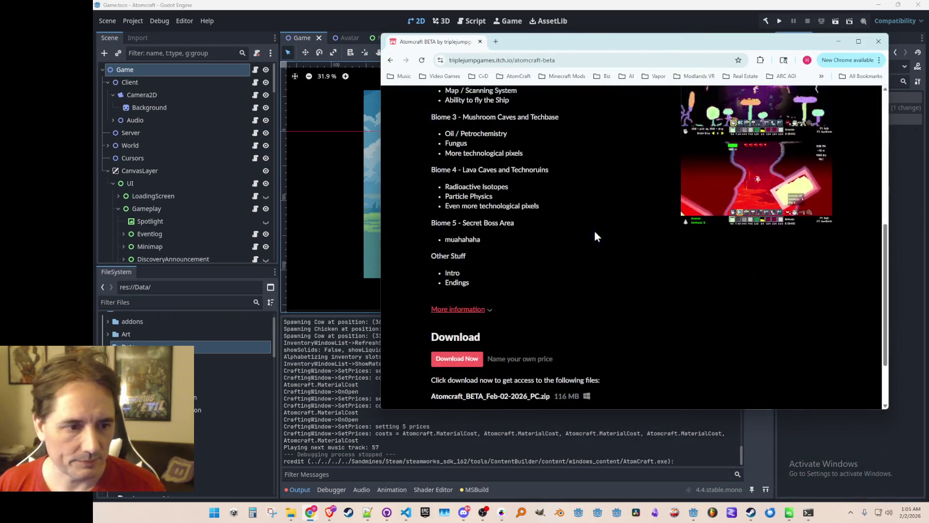
scroll(581, 261, "down", 1)
scroll(531, 296, "up", 10)
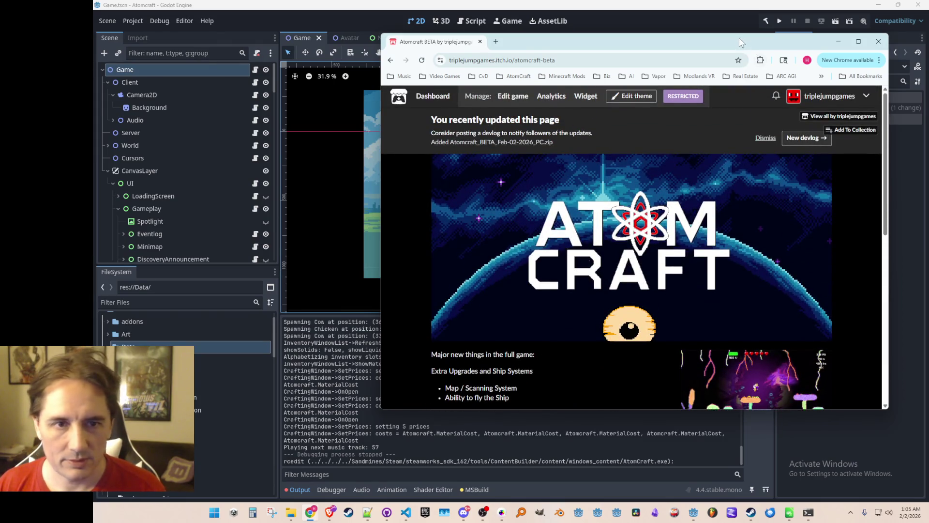
key("alt+Tab")
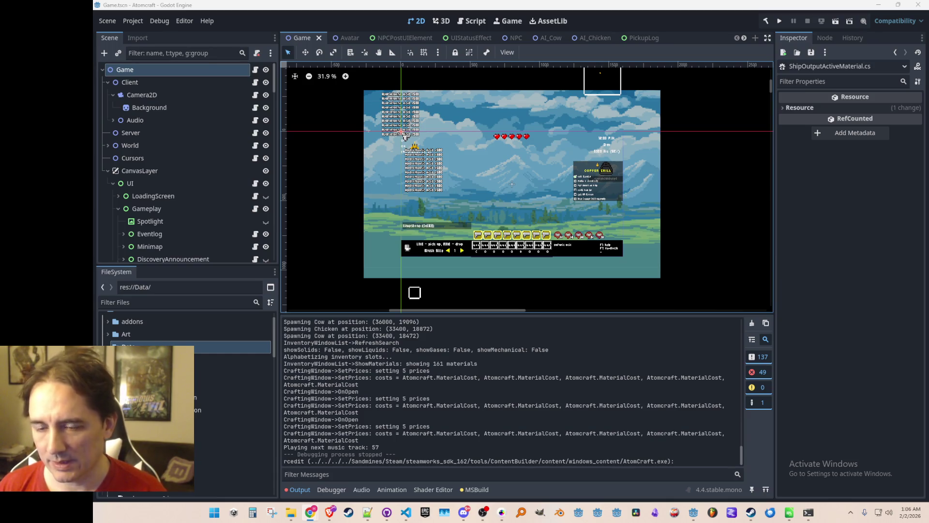
Bring the itch.io Atomcraft BETA devlog draft back to the front
key("alt+Tab")
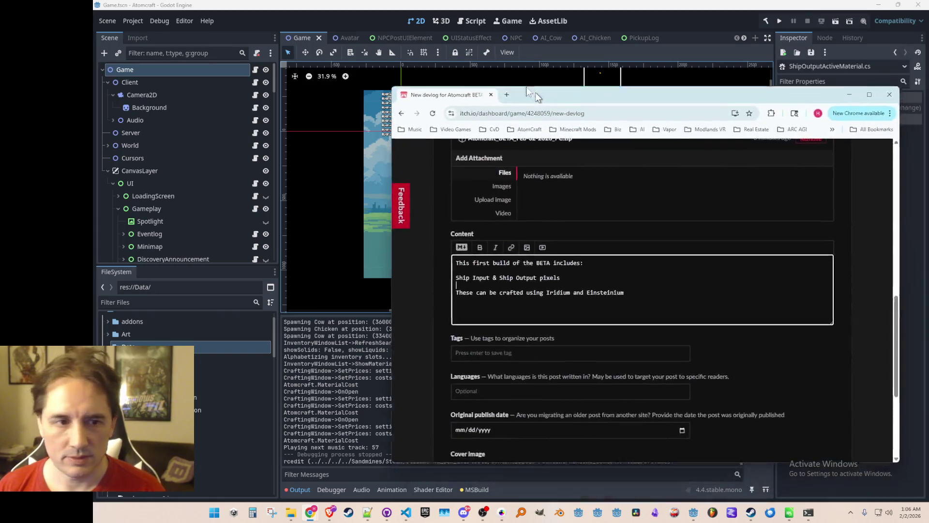
Add the tip to get Iridium and Einsteinium via the tilde (~) console using 'give' commands
left_click(628, 245)
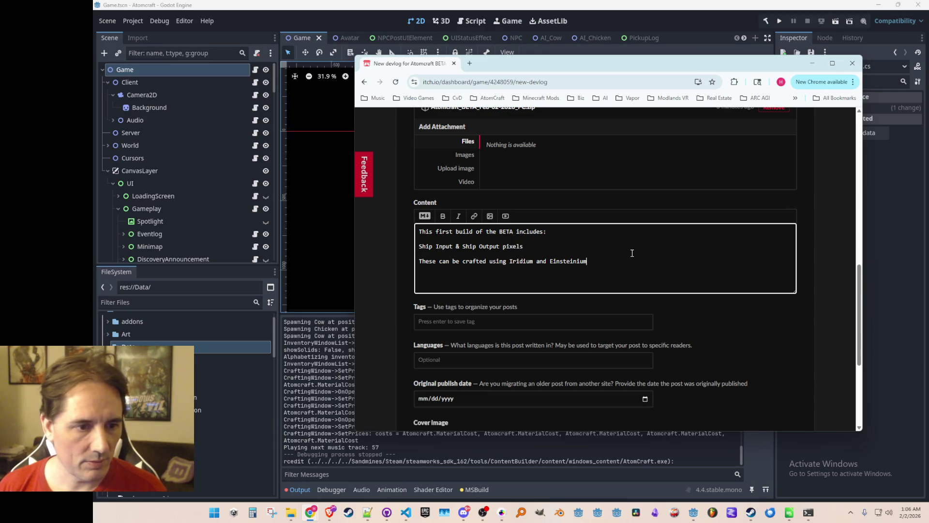
type(" (just give")
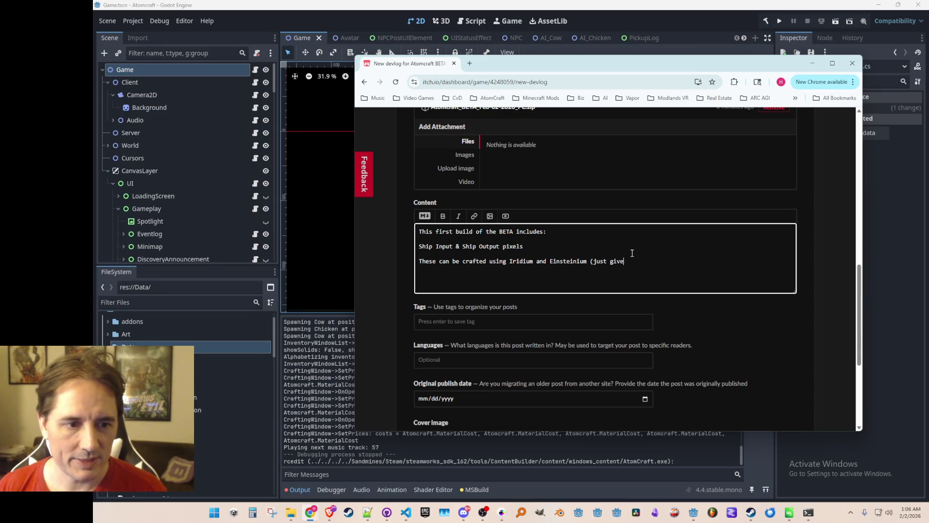
type(" them to yourself wi")
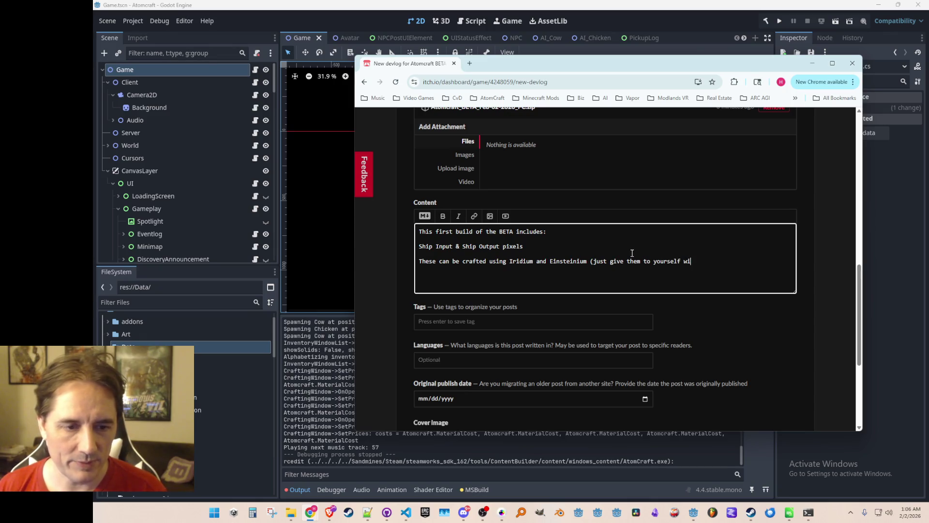
type("th the console")
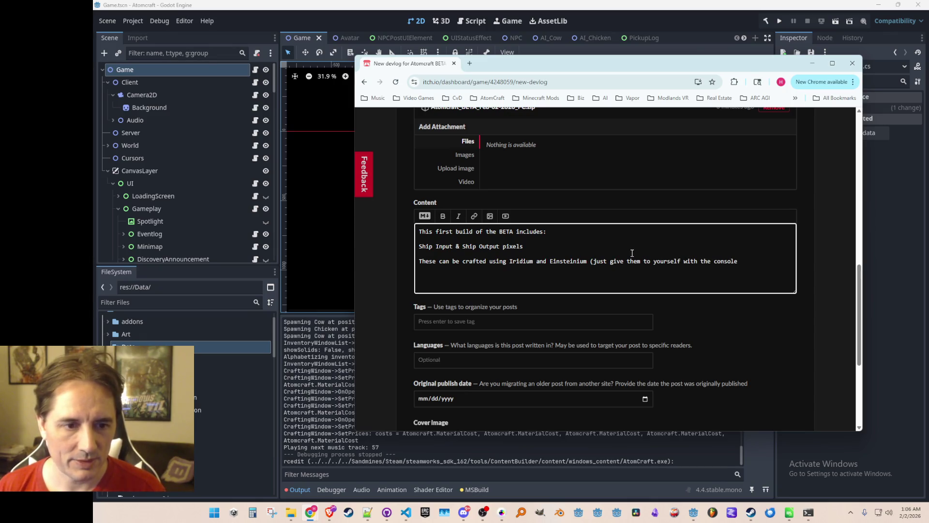
key("ctrl+Left")
type("tilde ")
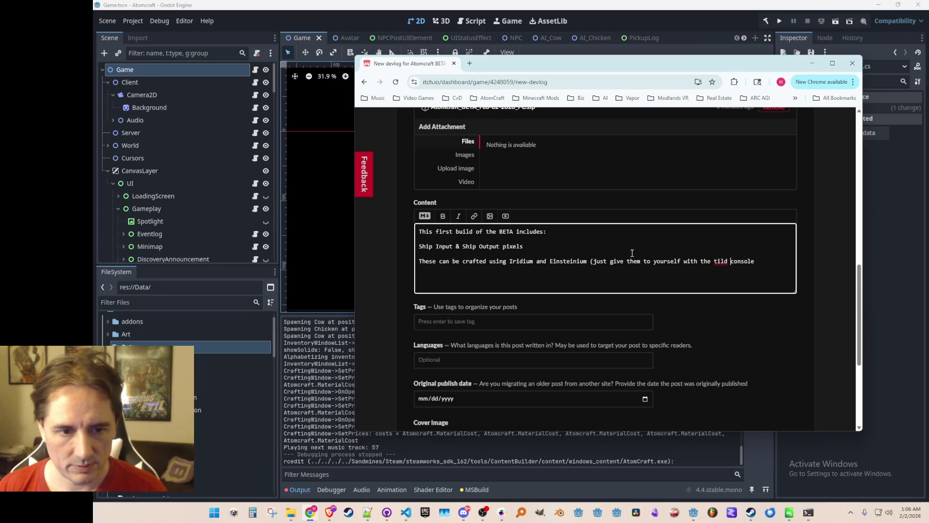
type("(~)")
key("End")
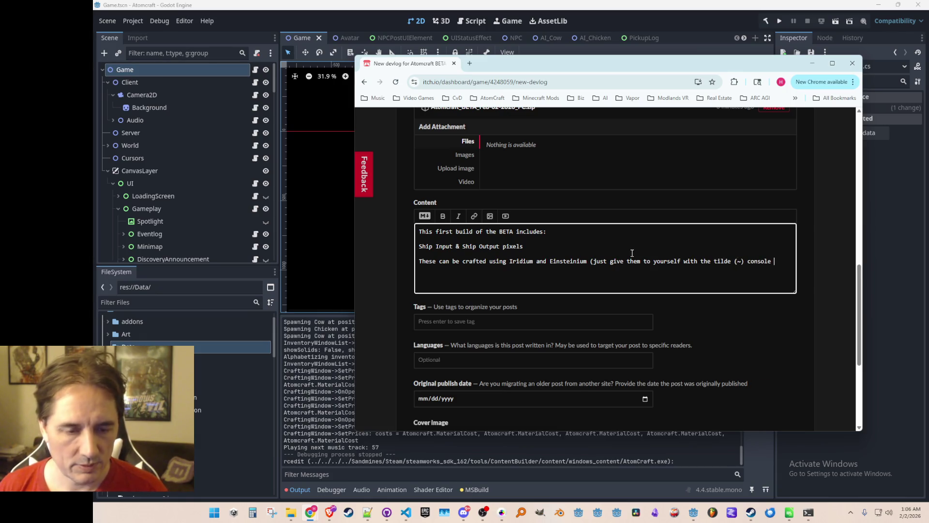
type("using 'give I")
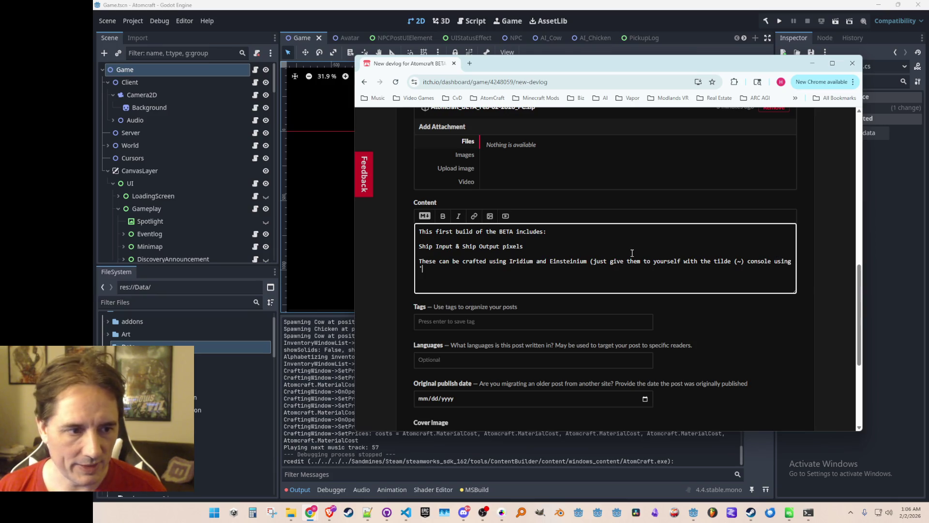
type("ridium")
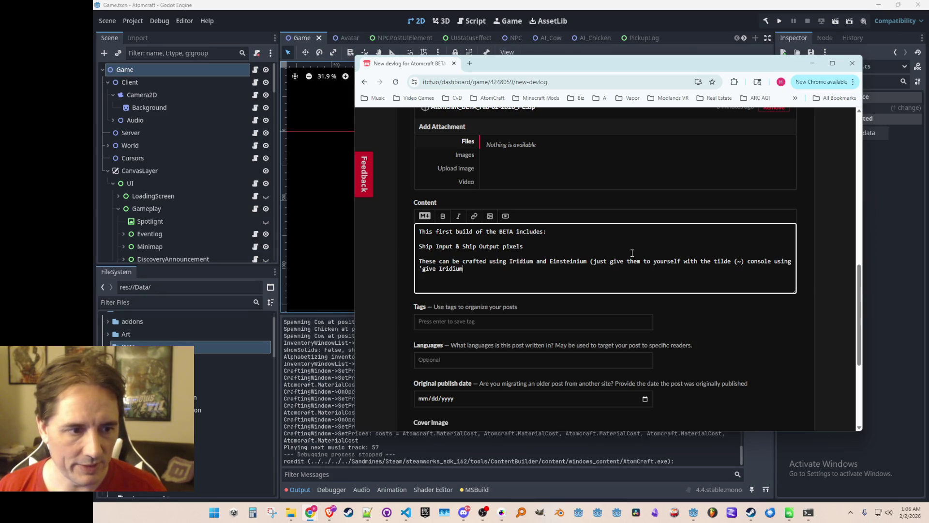
type("', 'give E")
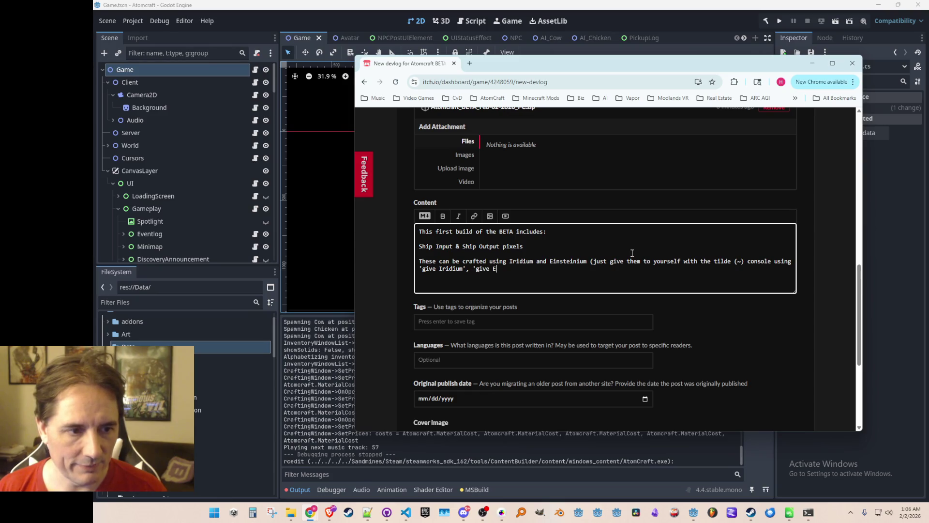
type("insteinium'")
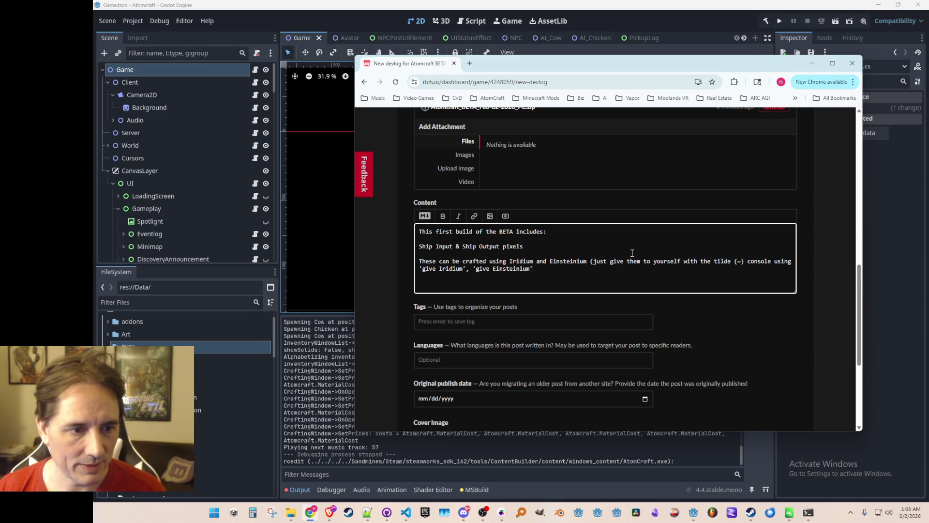
type(" for now)")
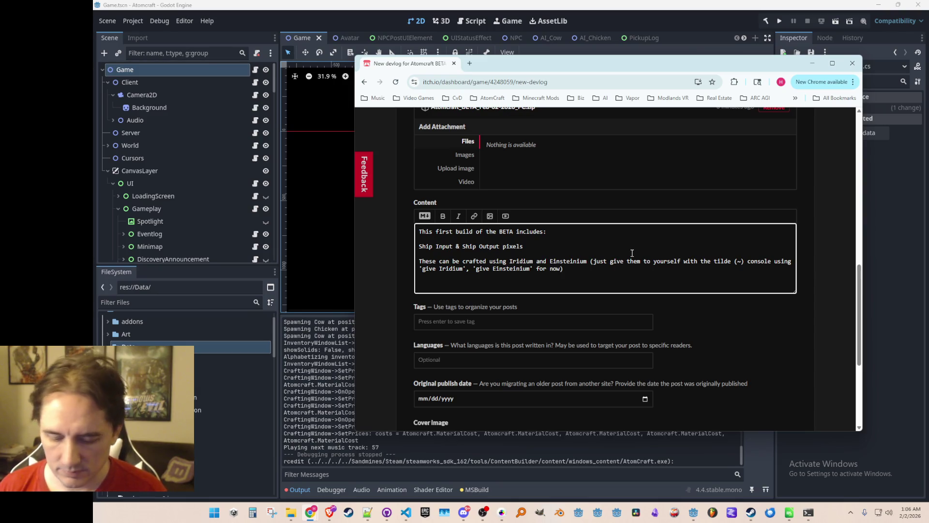
type(",")
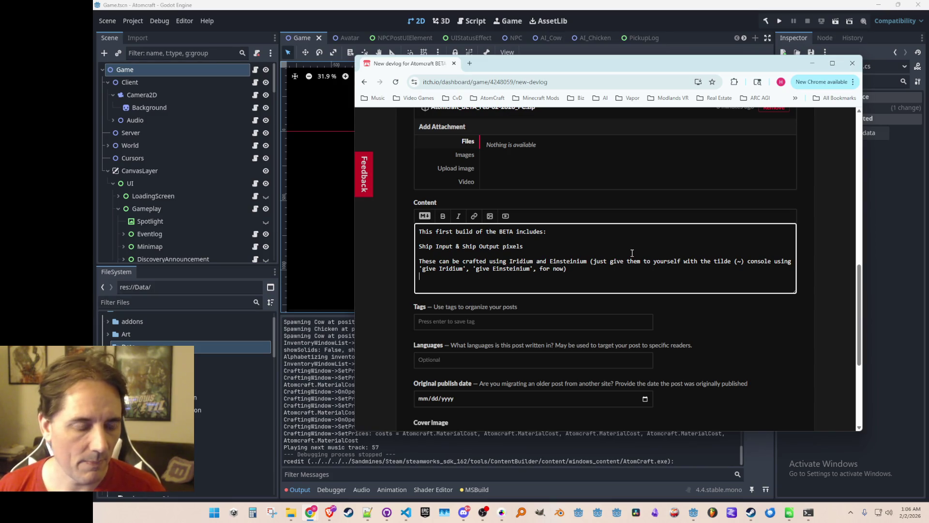
type("When acti")
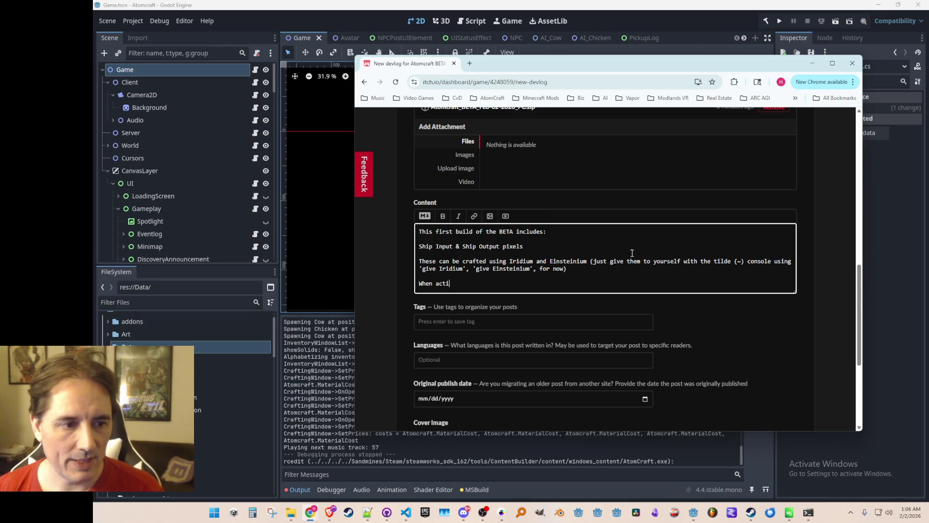
type("ve, these pix")
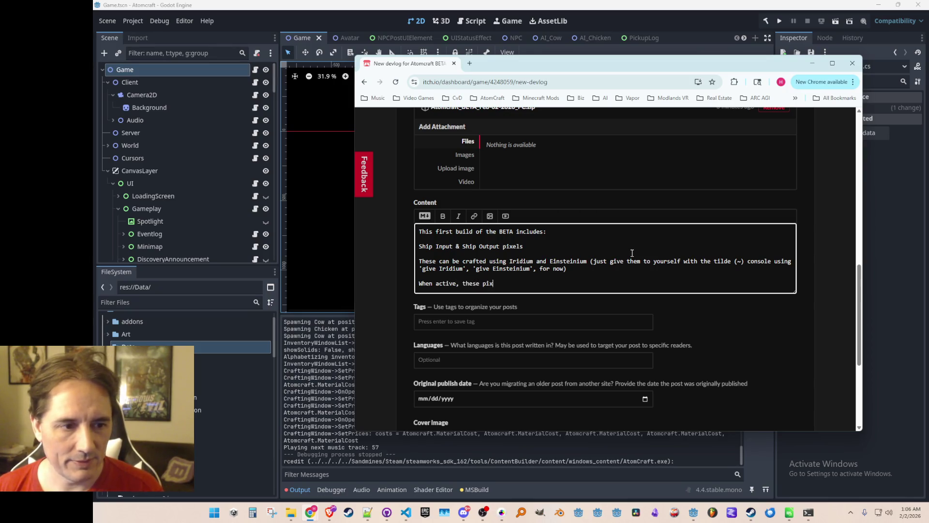
type("els will ")
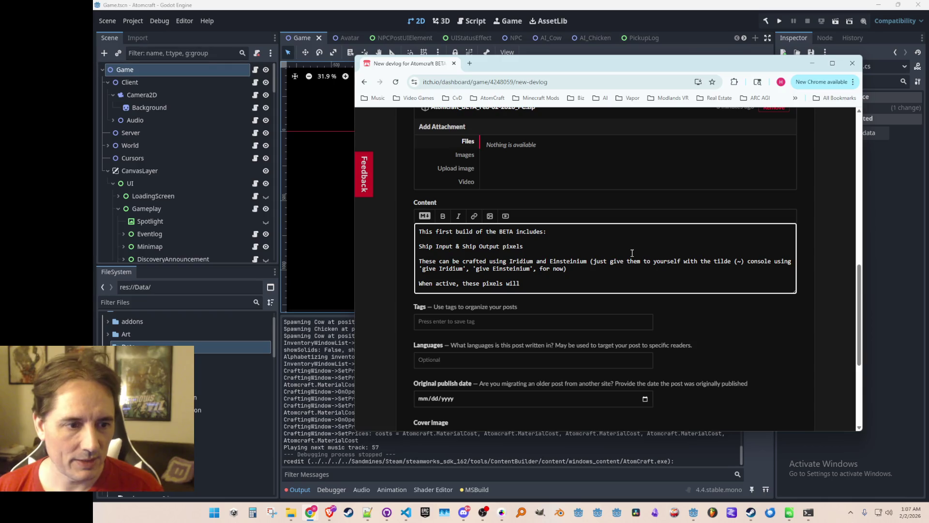
type("send incoming")
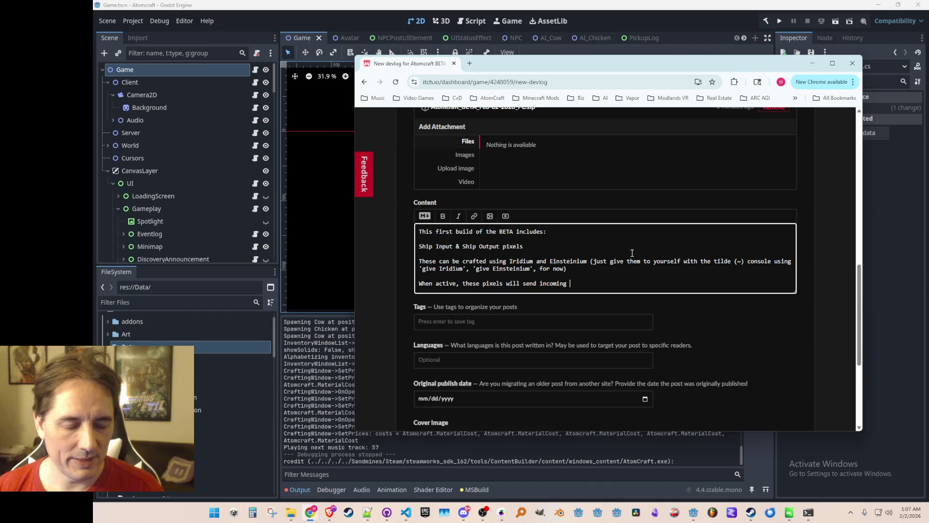
type(" materi")
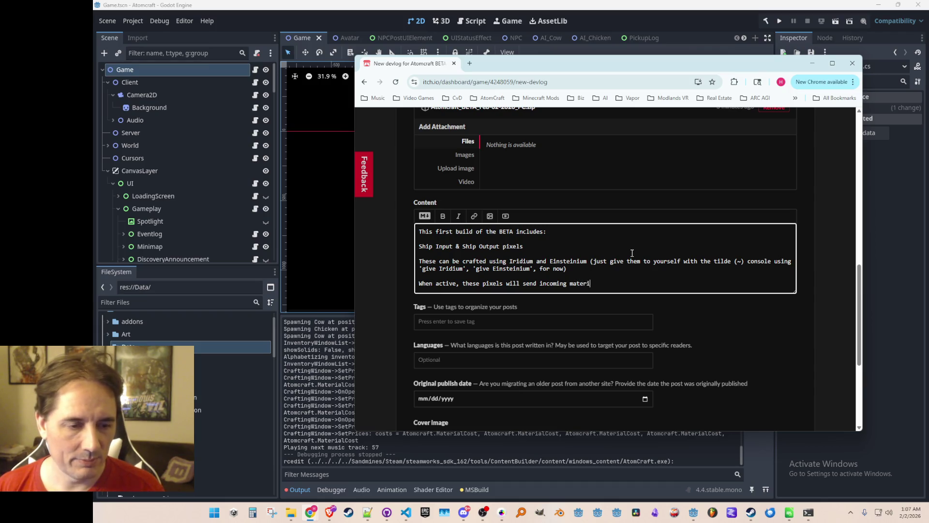
type("als to the ship")
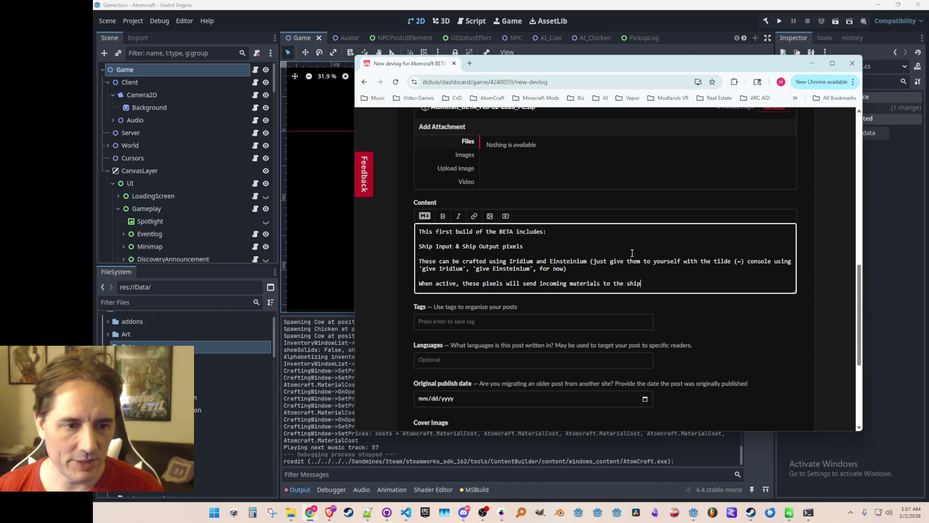
type(" or ")
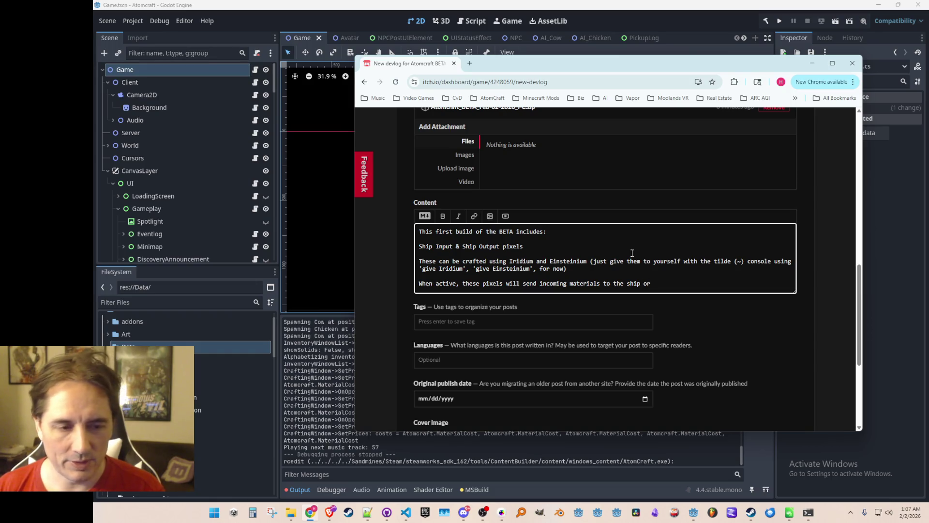
type("output mat")
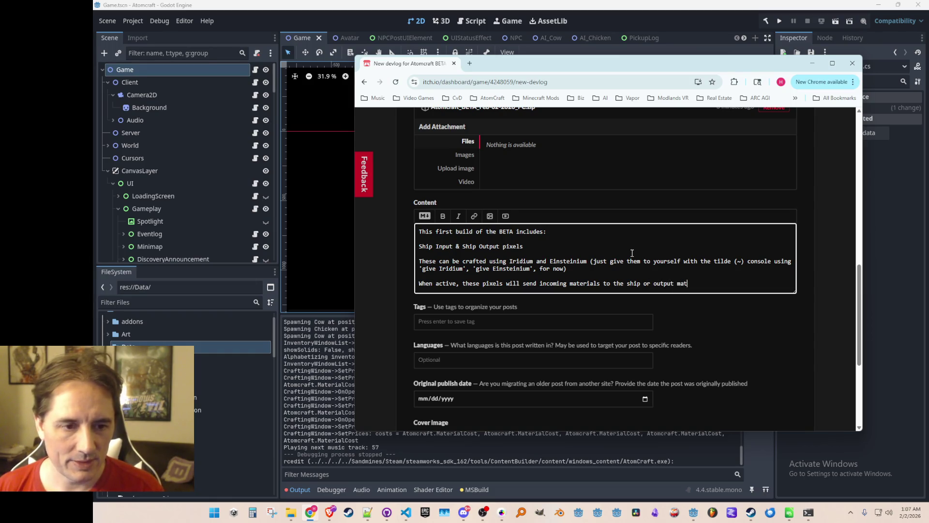
type("er")
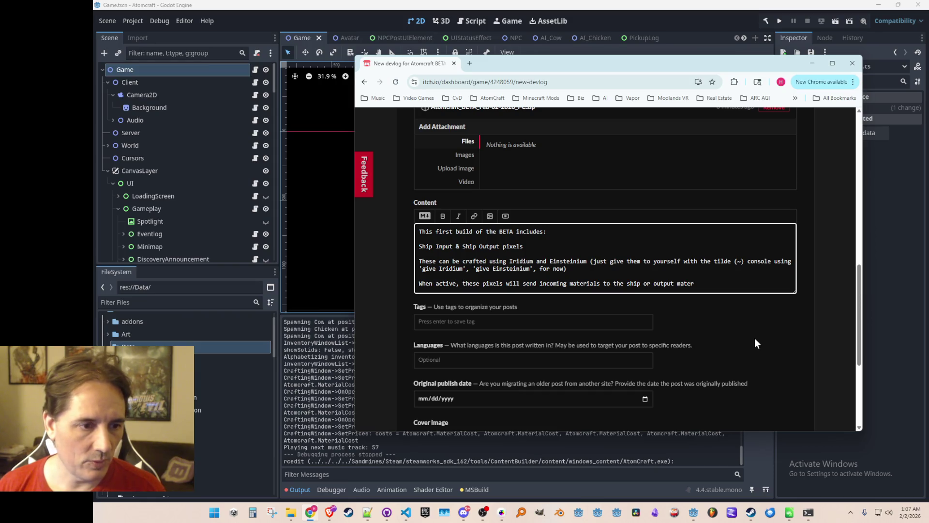
Reword the sentence to 'When active, the built Ship Input pixel will send incoming materials to the ship.'
key("shift+Right")
key("shift+Right")
type("Ship Inpu")
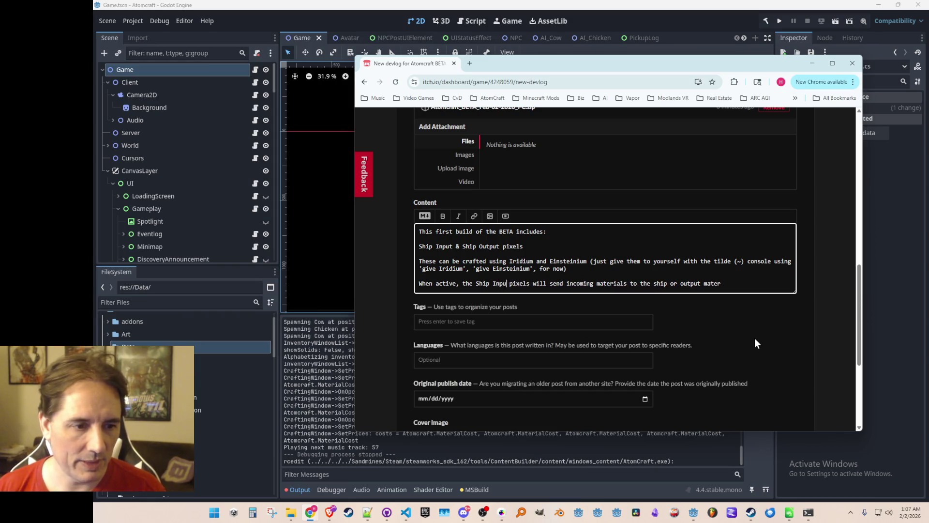
type("t")
key("Left")
key("BackSpace")
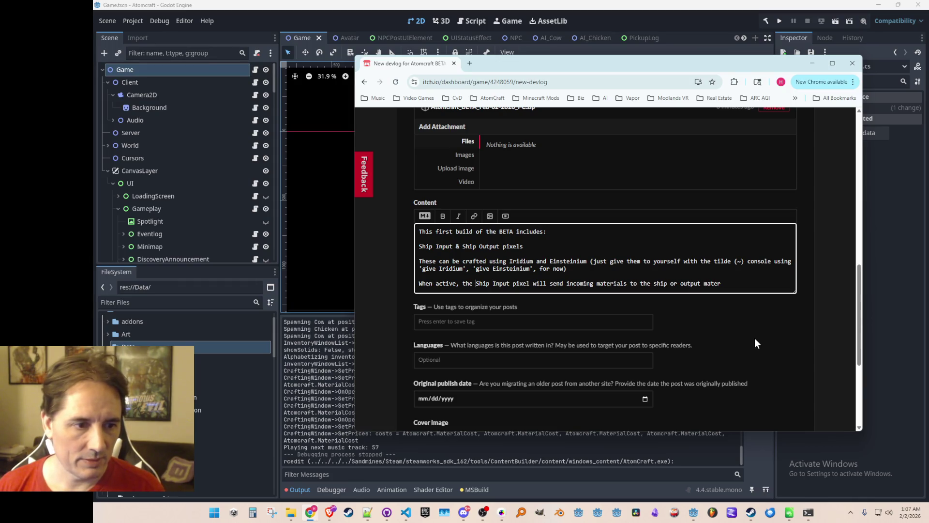
type("built")
key("ctrl+Right")
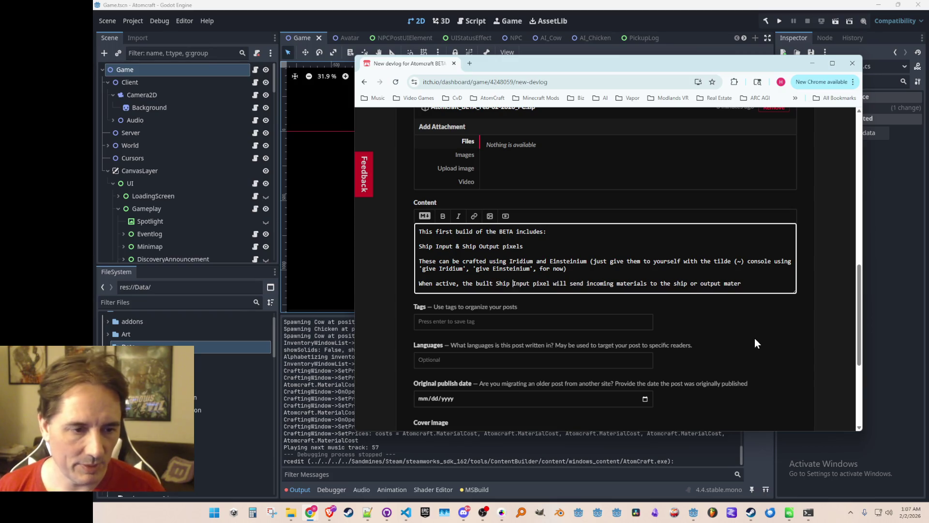
key("ctrl+Right")
key("ctrl+Right")
key("ctrl+Right")
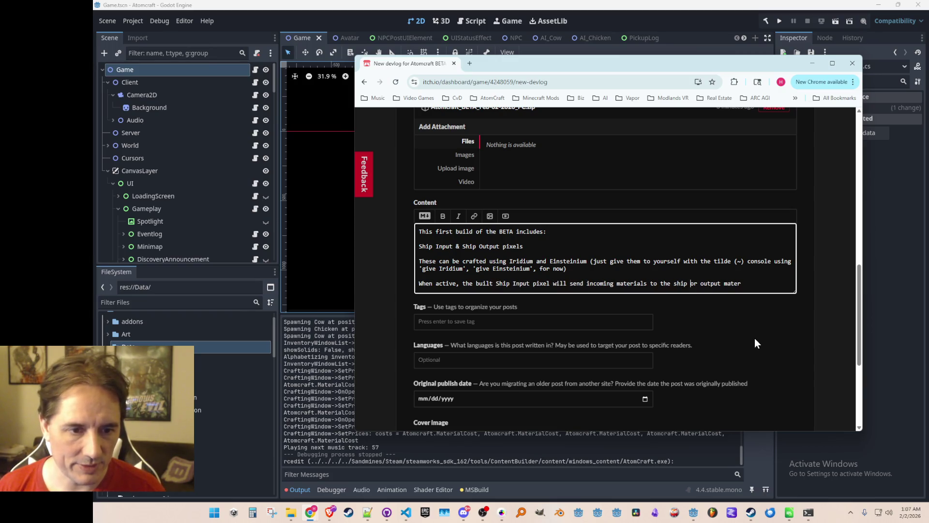
key("shift+End")
key("BackSpace")
type(".")
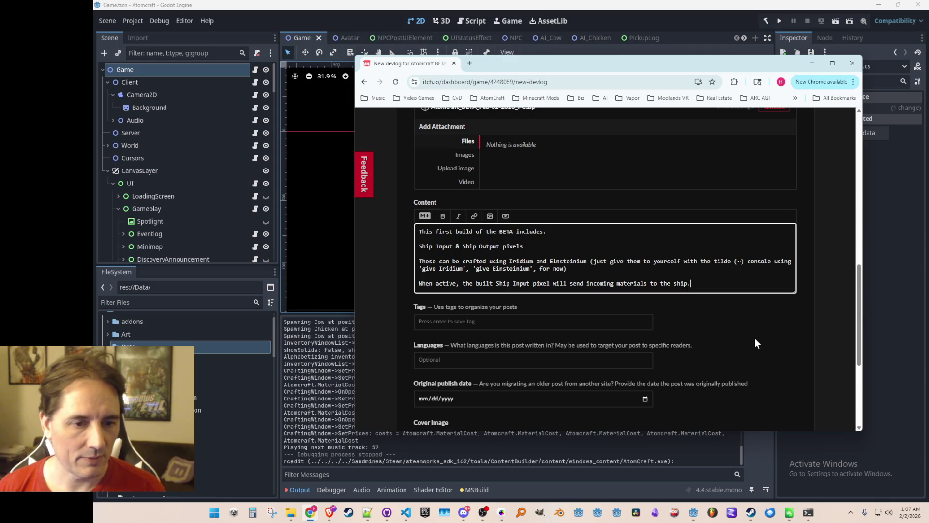
key("Return")
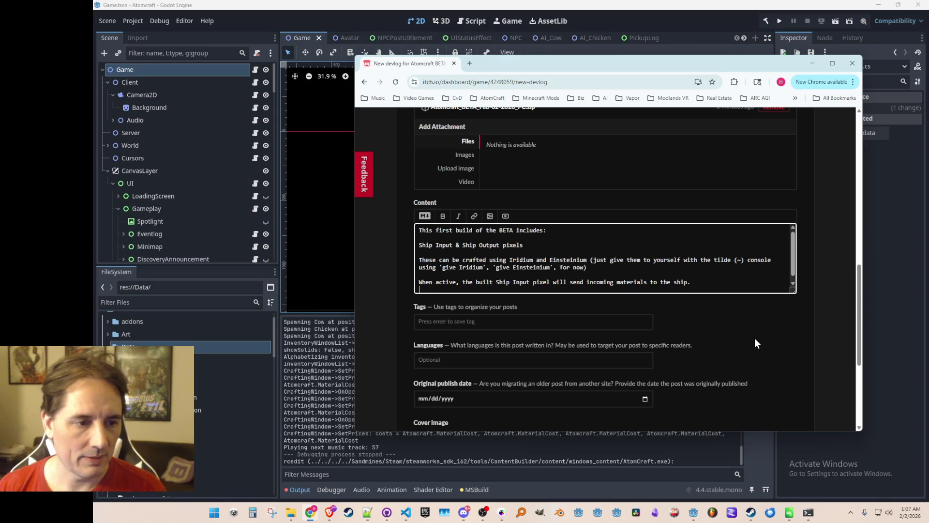
Describe the Ship Output pixel outputting ship materials matching its left/right reference pixels, optionally alternating
type("The ")
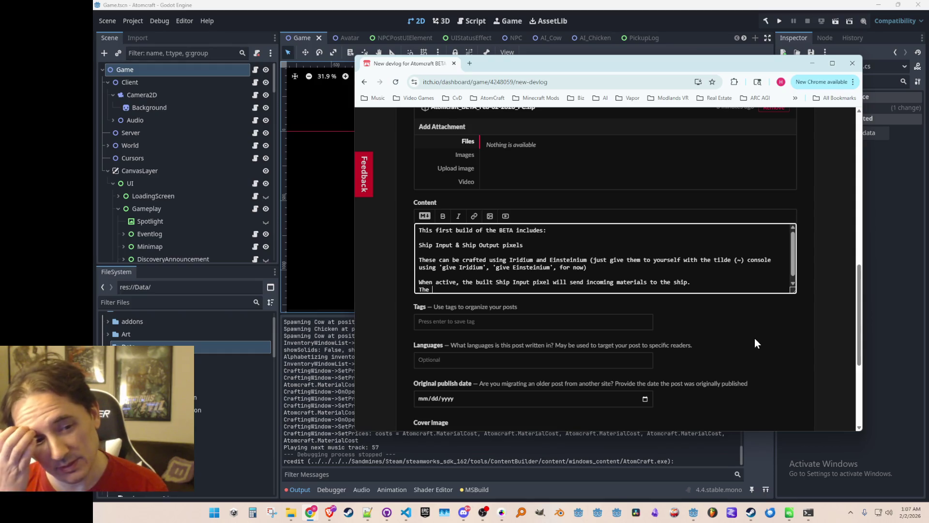
type("acti")
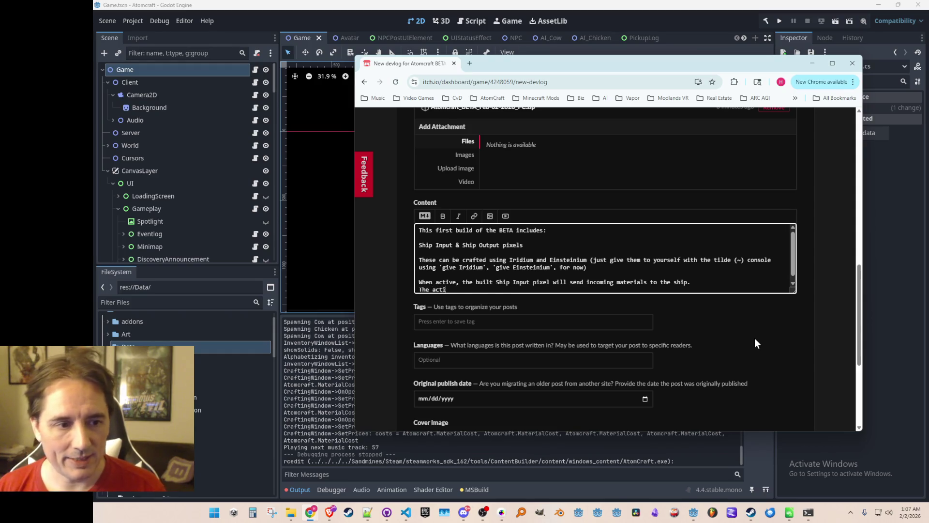
type("ve built Ship Out")
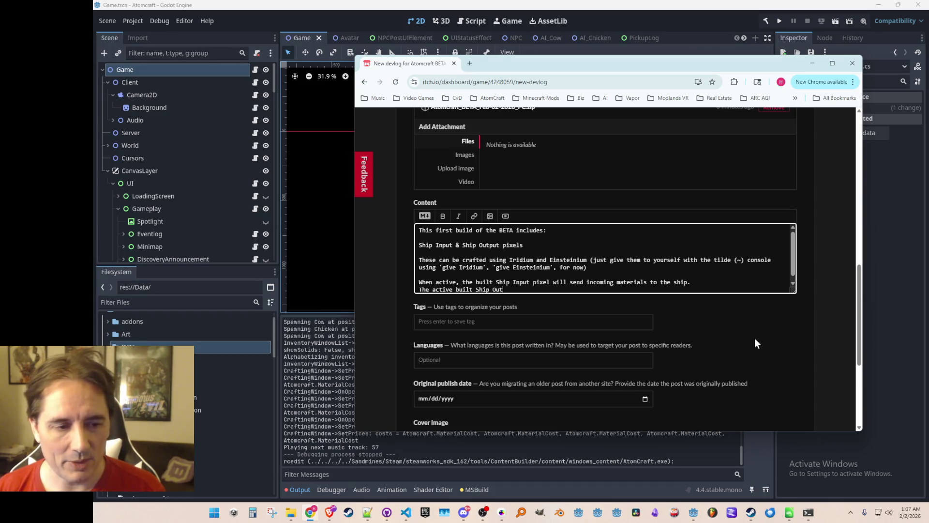
type("put pixel will ")
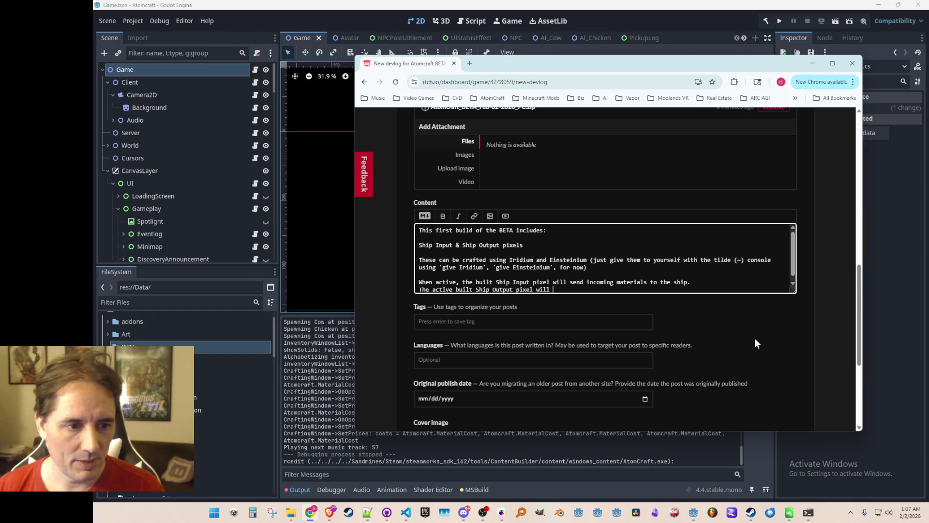
type("output materials ")
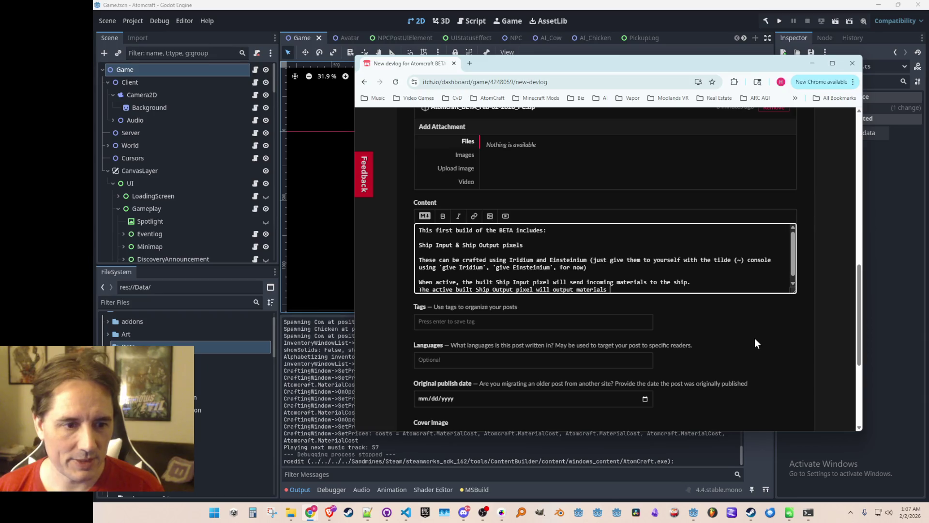
type("from the ship ")
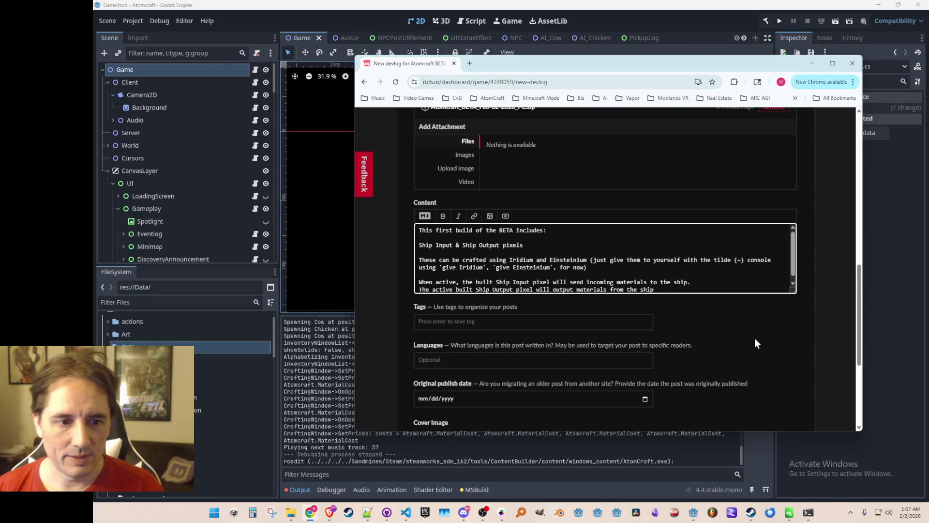
type("matching whatever reference ")
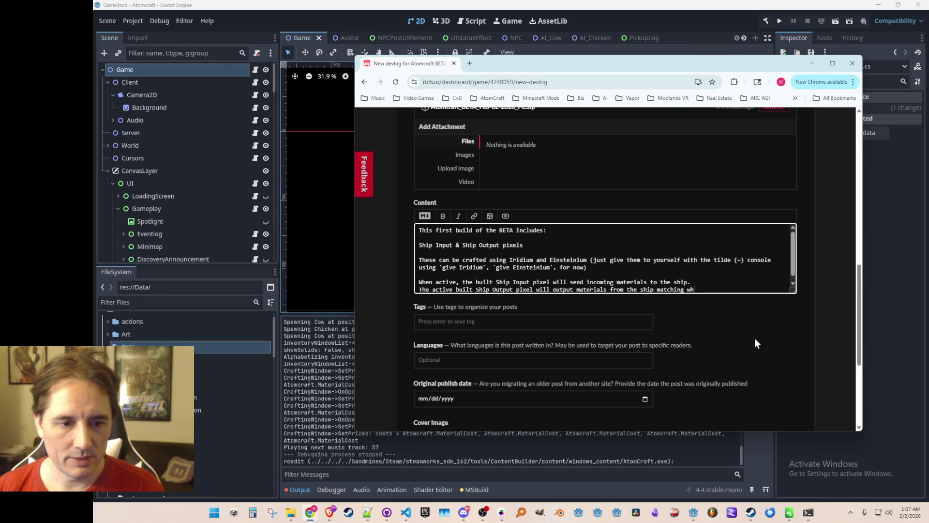
type("pixel")
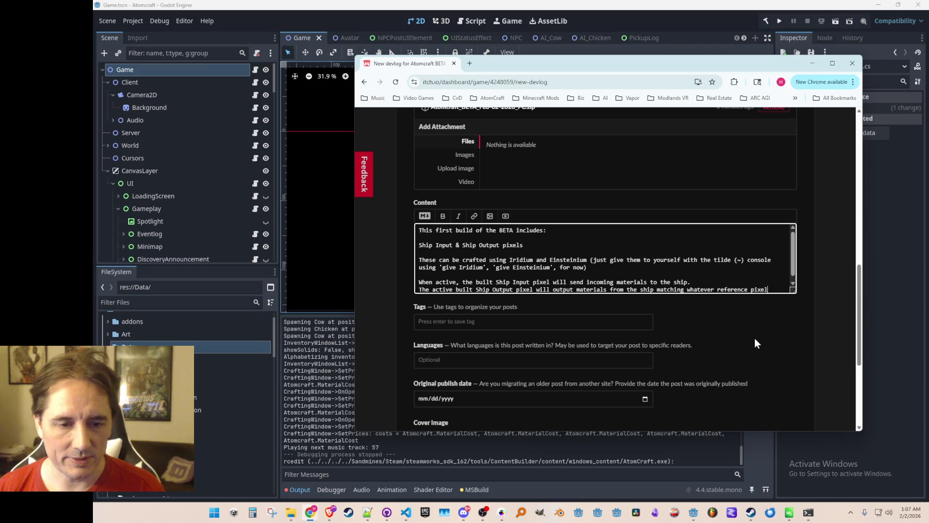
type("s are to its left and ")
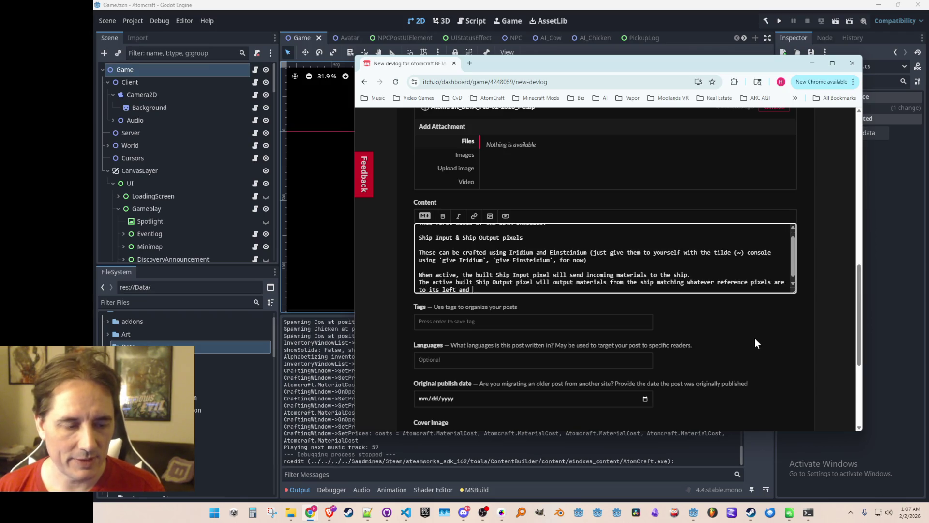
type("right (you ")
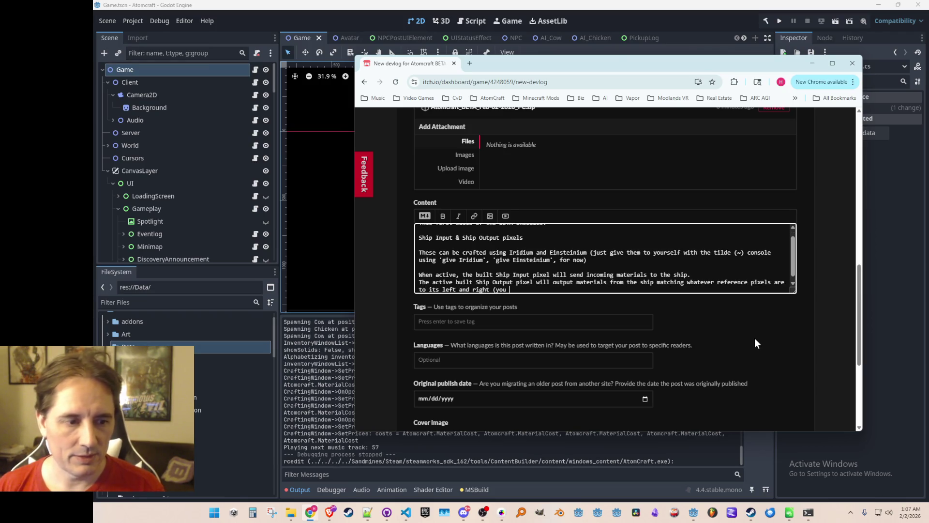
type("can also have")
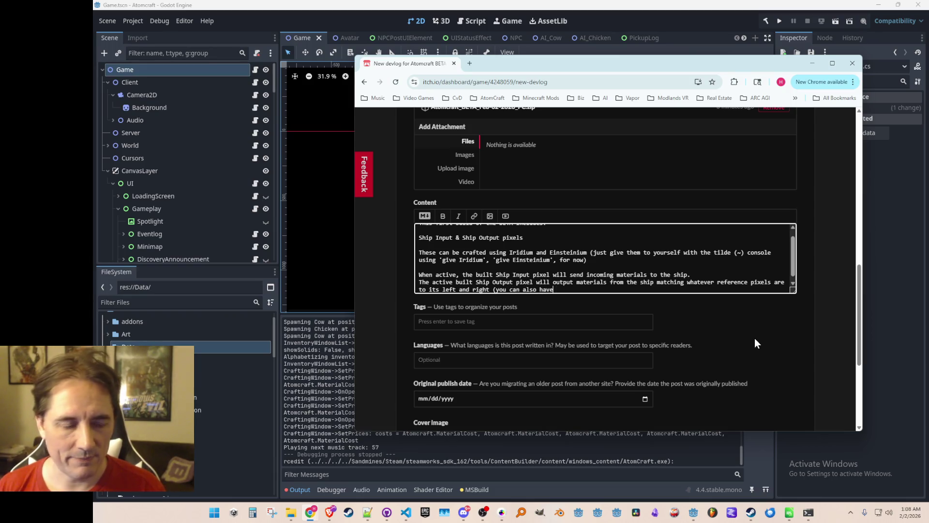
key("BackSpace")
key("BackSpace")
key("BackSpace")
type("this can b")
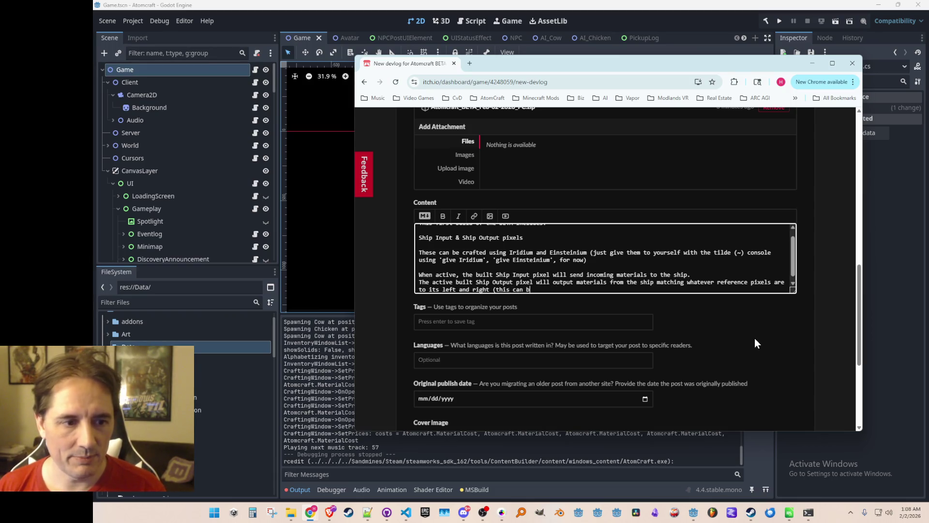
type("e two differ")
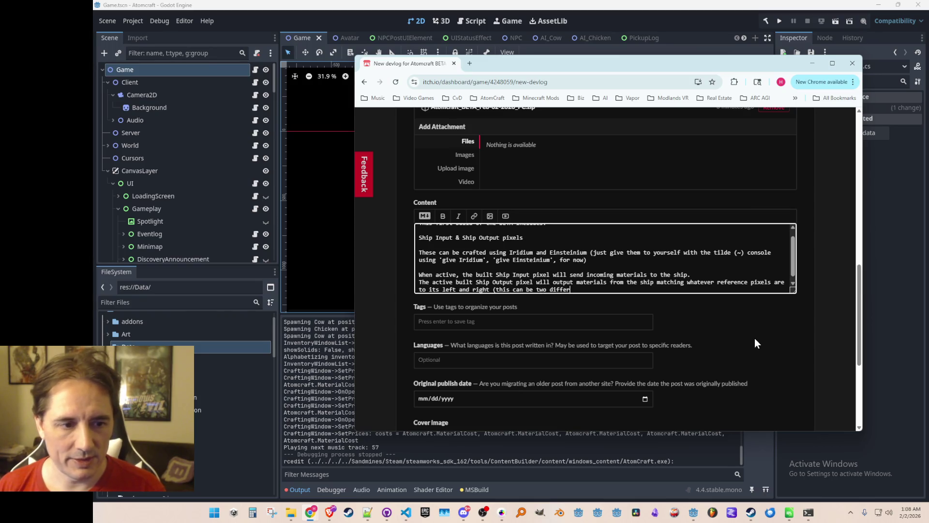
type("ent pixels if you want")
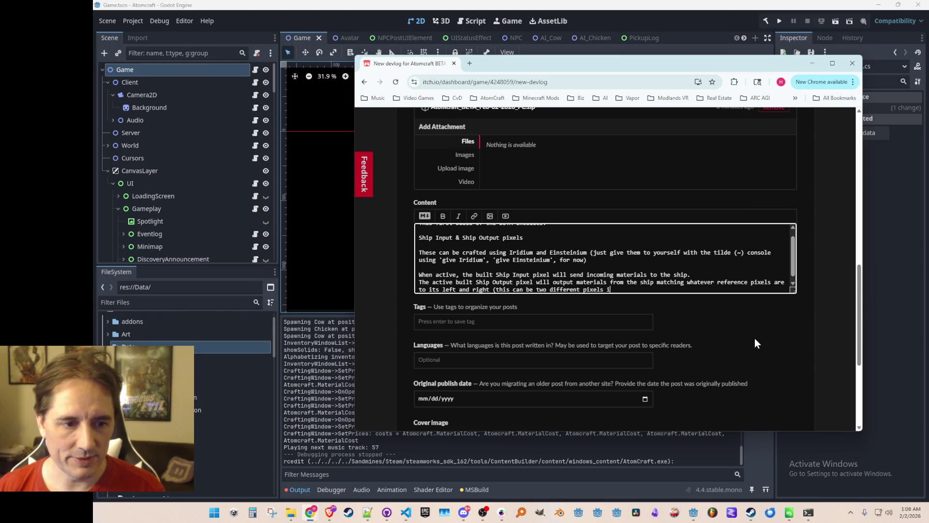
type(" it to alte")
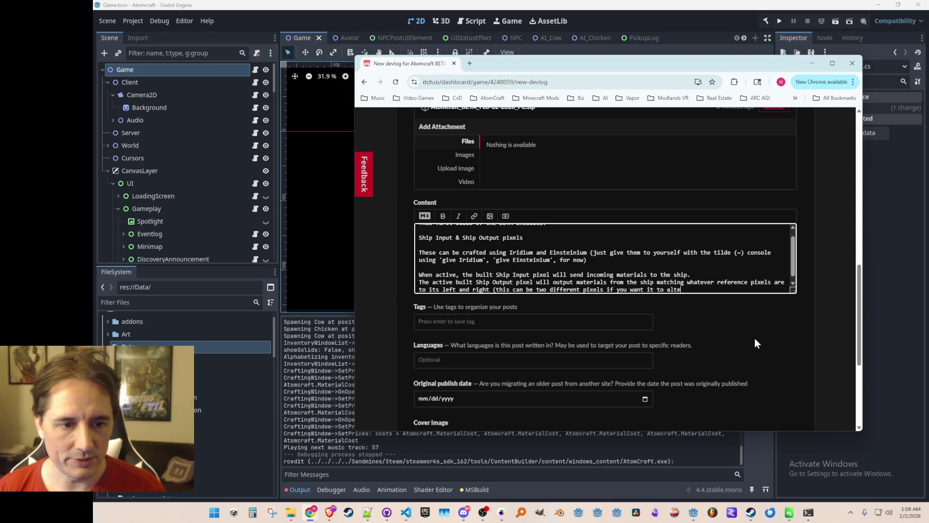
type("rnate)")
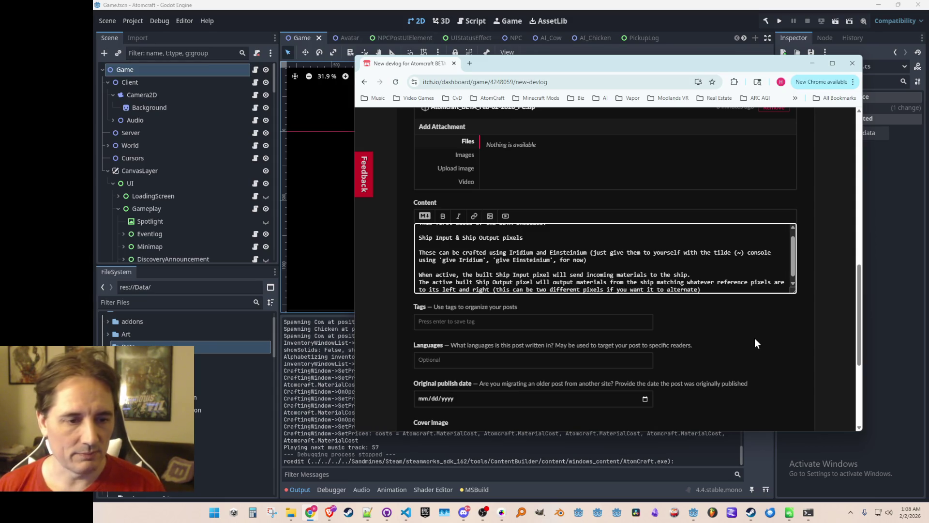
key("Return")
key("Return")
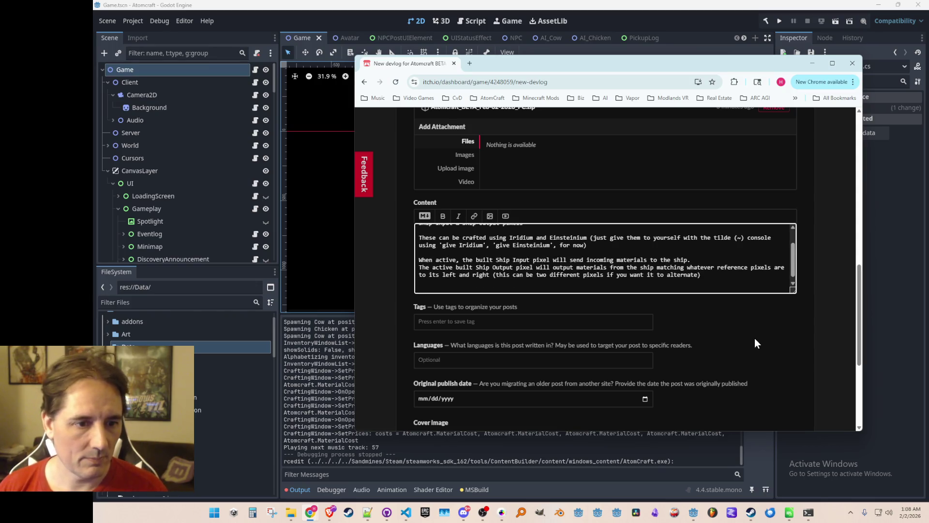
Enlarge the content box, tick Published under Visibility, and save the 'First Beta Build!' devlog
mouse_move(793, 290)
left_mouse_down()
mouse_move(793, 379)
mouse_move(795, 348)
left_mouse_up()
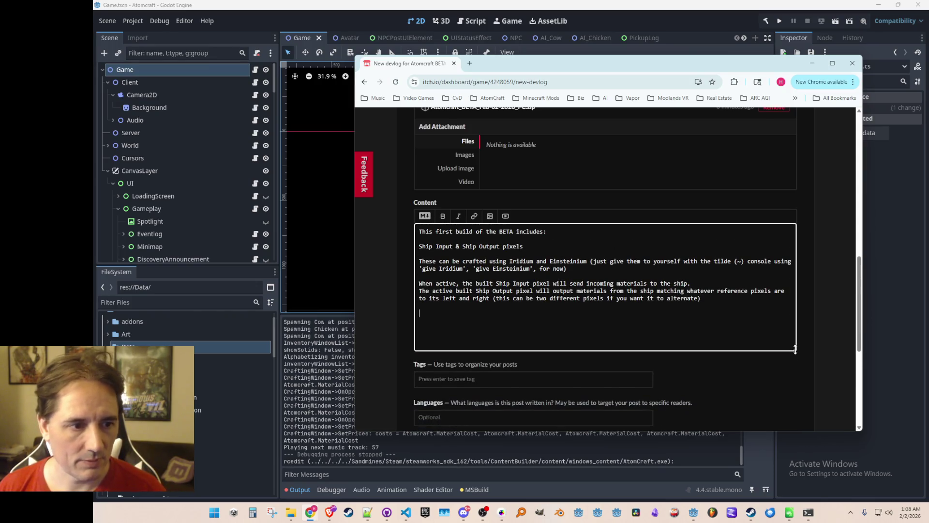
scroll(820, 317, "down", 2)
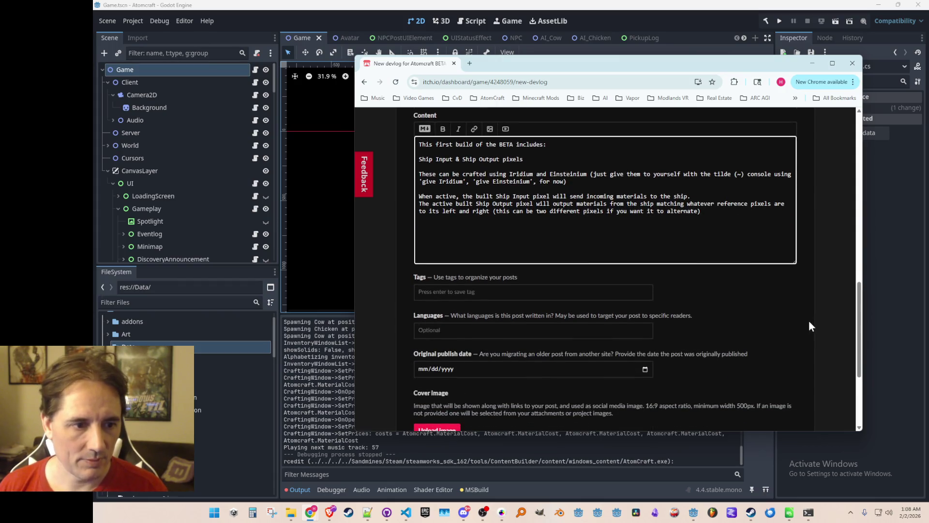
scroll(677, 329, "down", 1)
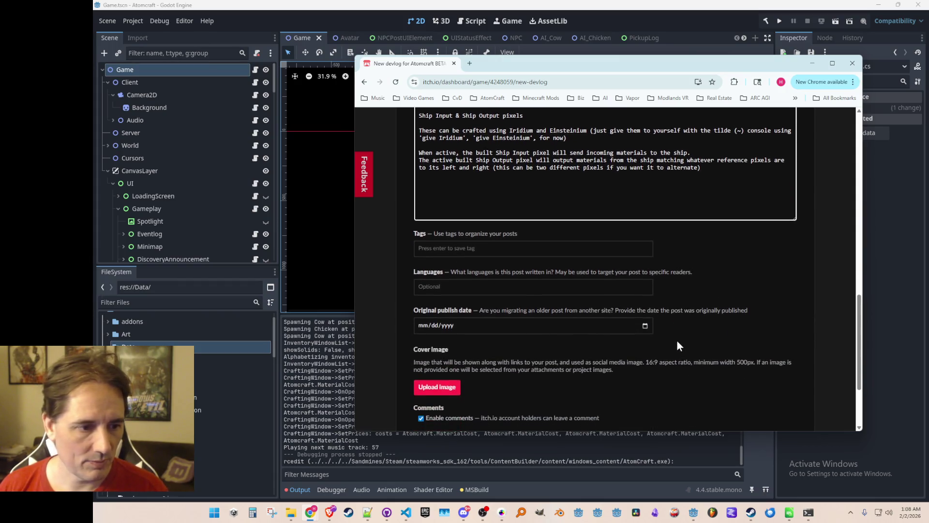
scroll(463, 385, "down", 3)
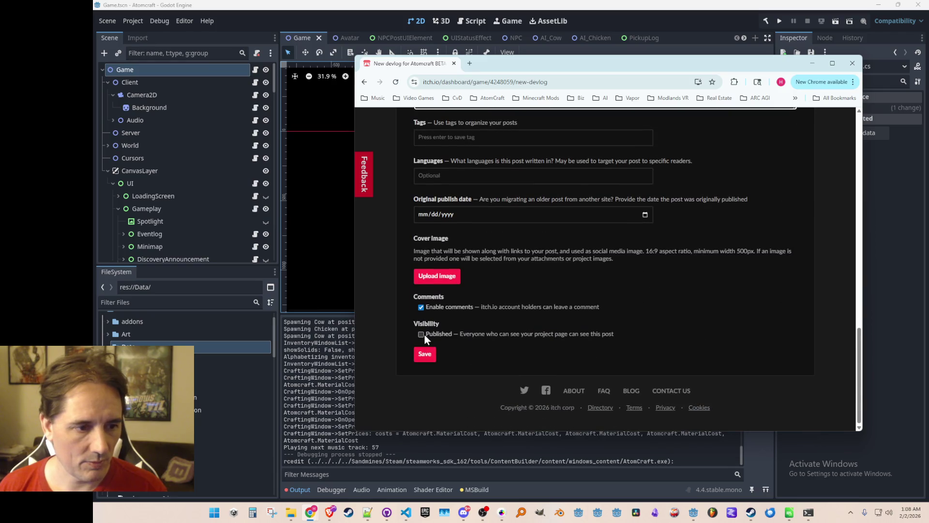
left_click(421, 333)
left_click(425, 354)
scroll(641, 286, "down", 6)
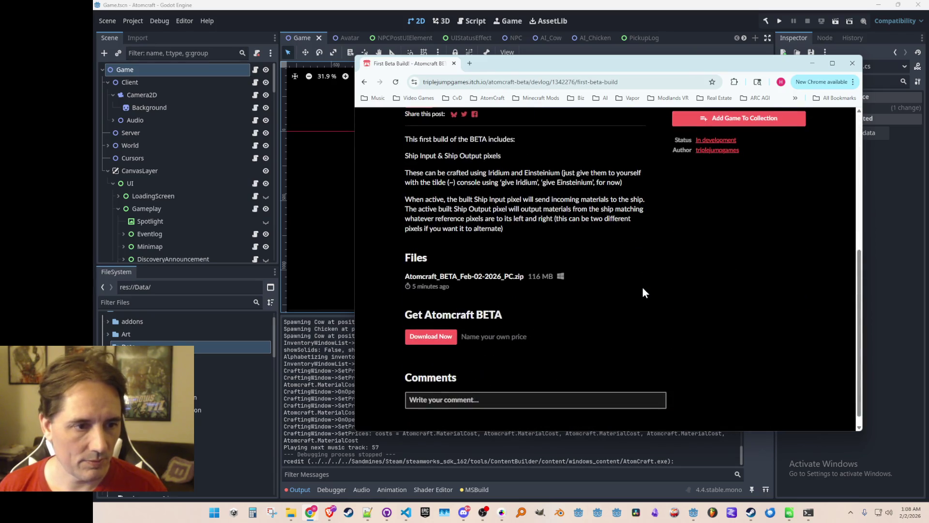
Review the top of the published devlog, then slide the Chrome window off to the right
scroll(642, 286, "up", 6)
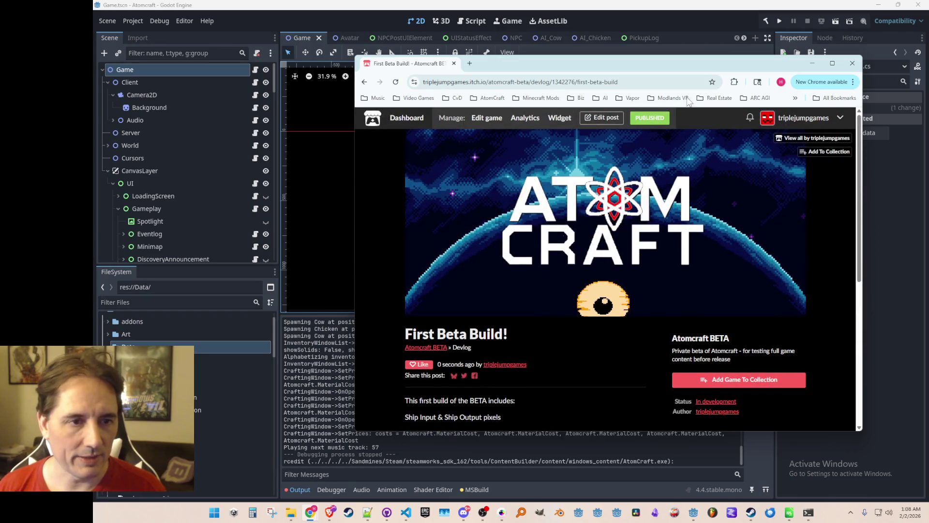
left_click_drag(620, 66, 928, 66)
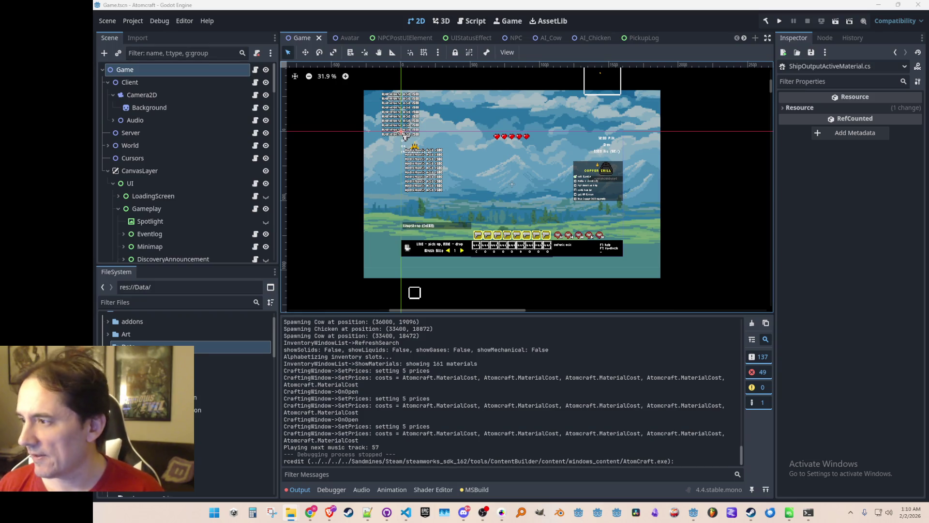
Toggle the Windows desktop with Win+D to get back to the Godot editor
key("super+d")
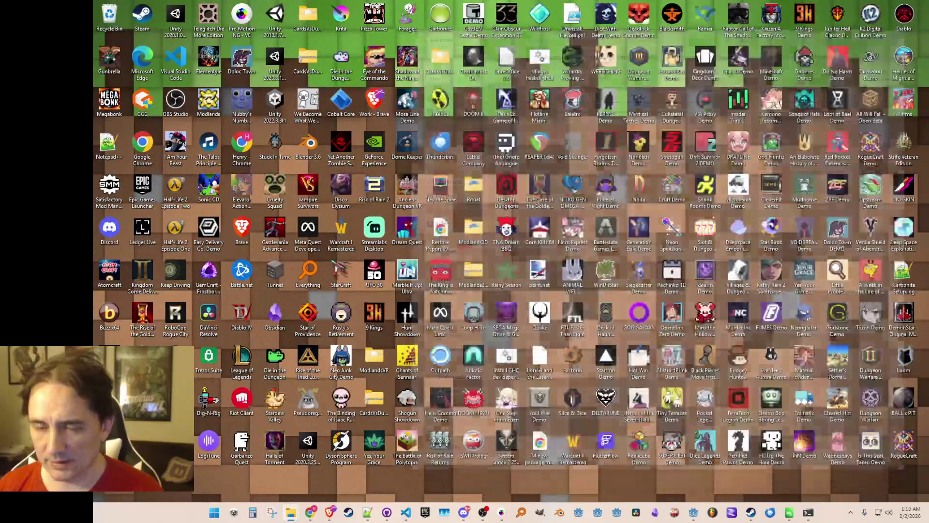
key("super+d")
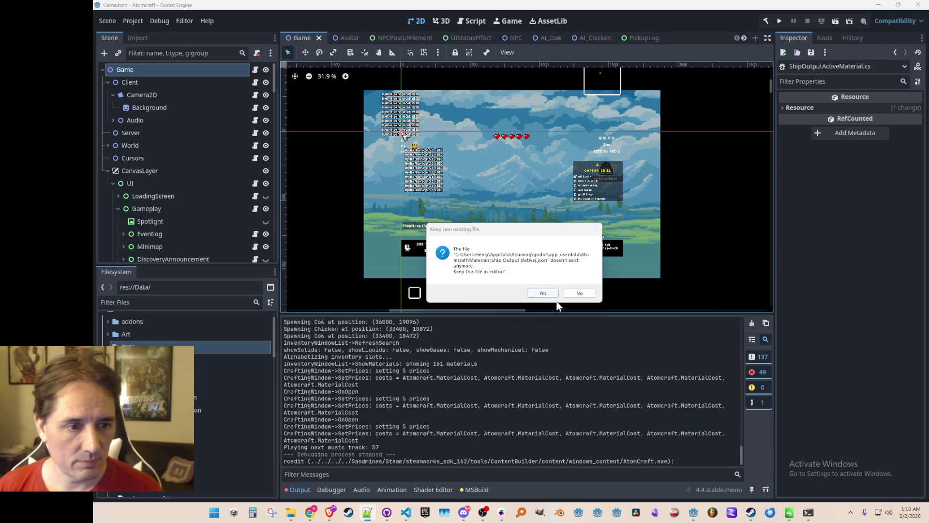
Answer No to keeping the missing 'Ship Output (Active).json' file open
left_click(574, 294)
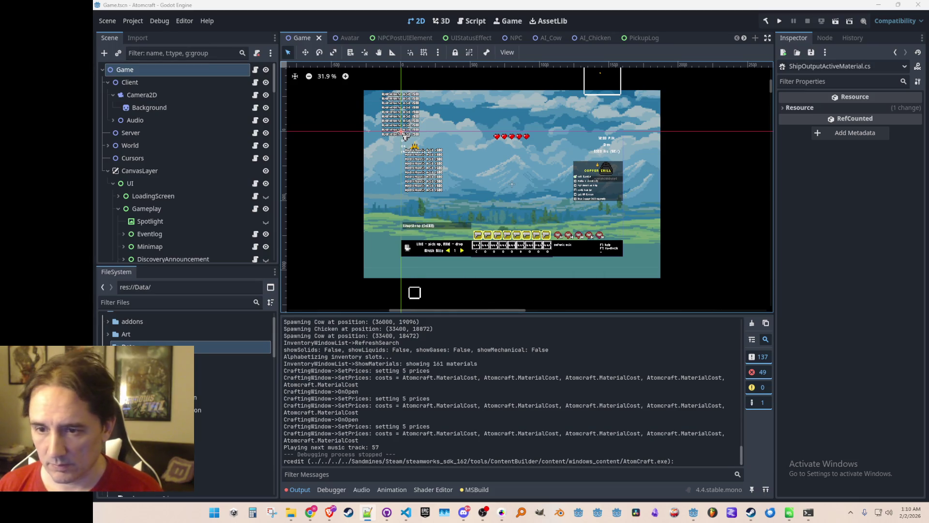